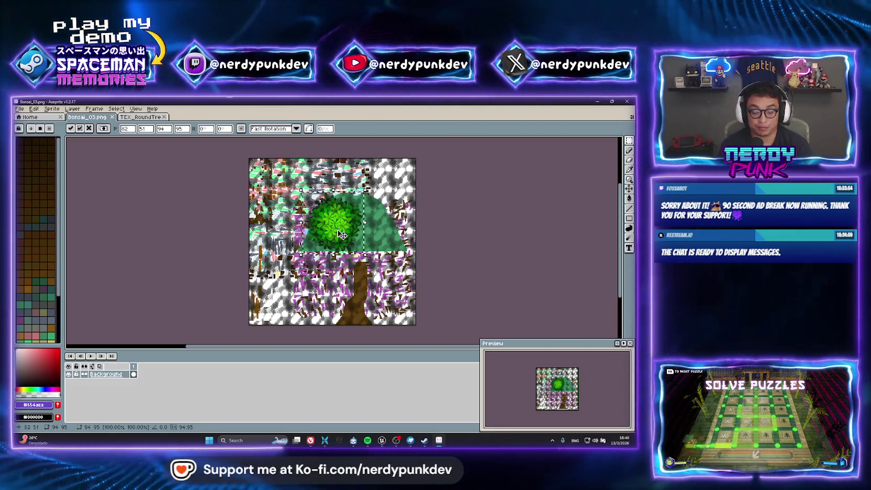
Move the leafy bush on the Bonsai_03 canopy and stamp copies across it, then deselect
scroll(342, 234, "up", 2)
scroll(335, 238, "down", 1)
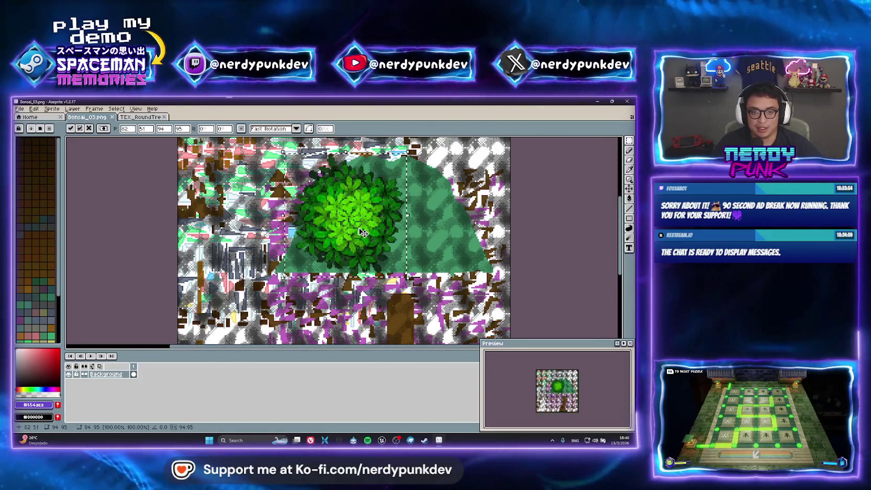
mouse_move(359, 227)
left_mouse_down()
mouse_move(375, 224)
mouse_move(334, 237)
left_mouse_up()
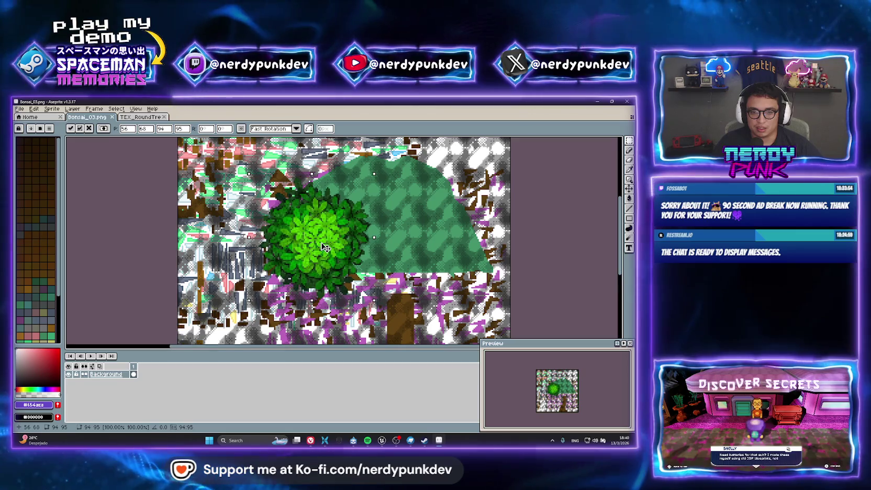
mouse_move(336, 240)
left_mouse_down()
mouse_move(284, 194)
mouse_move(330, 203)
mouse_move(340, 193)
mouse_move(393, 209)
mouse_move(335, 255)
left_mouse_up()
scroll(341, 193, "right", 5)
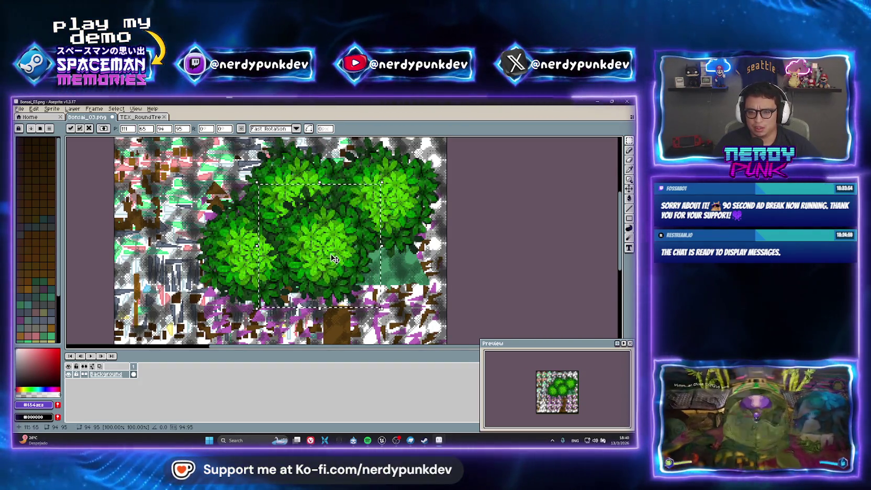
left_click(455, 258)
Look over the finished canopy, then bring up the 3D bonsai in Blockbench
scroll(315, 230, "down", 5)
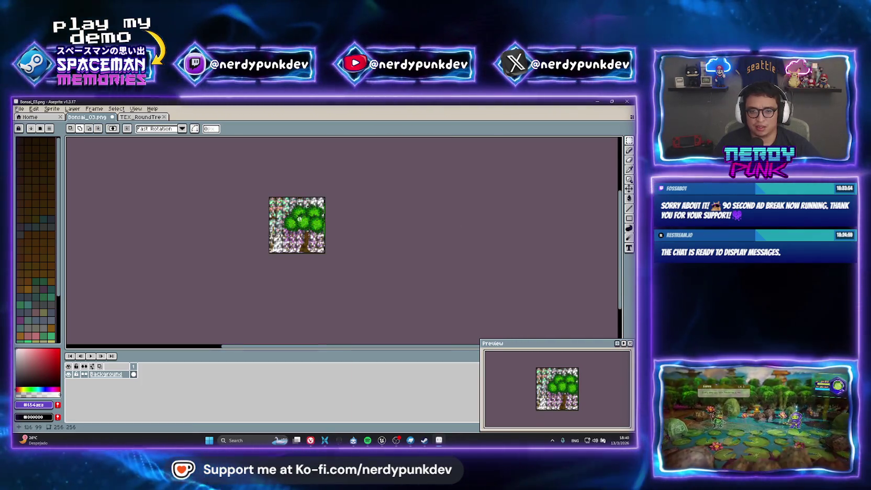
scroll(299, 219, "up", 5)
scroll(278, 216, "down", 2)
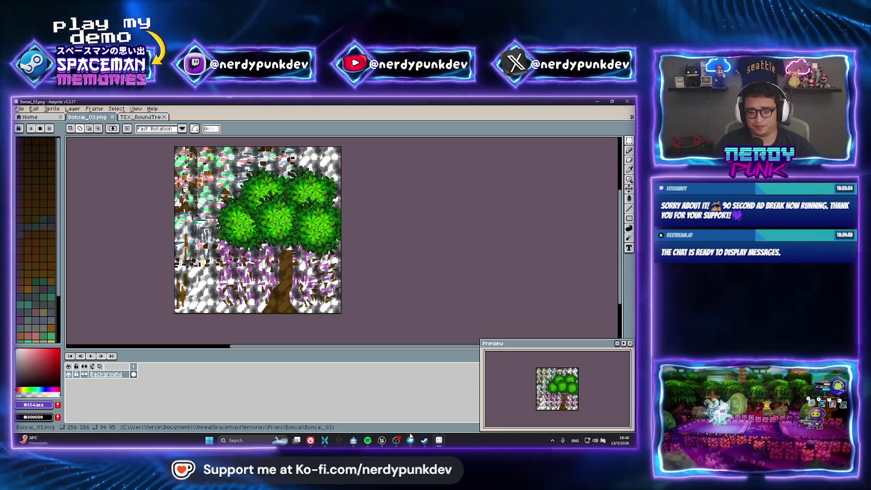
left_click(411, 438)
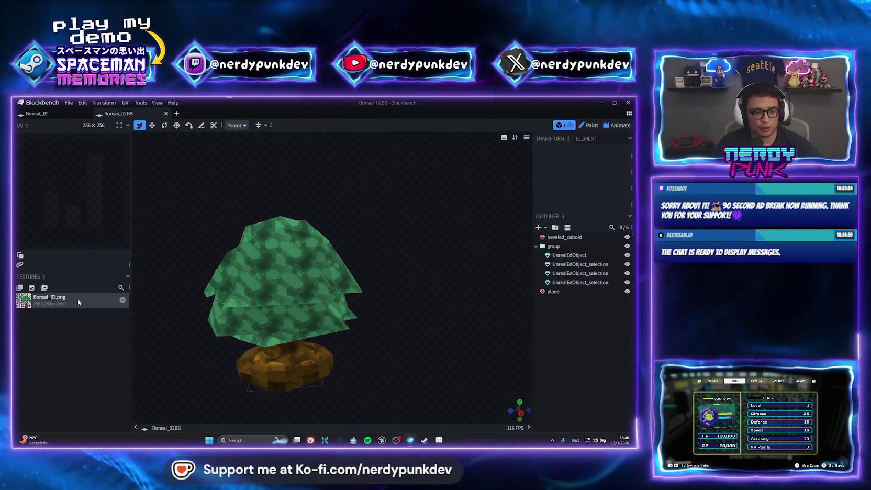
Try reloading Bonsai_03.png on the Blockbench model, then return to the image in Aseprite
right_click(78, 299)
left_click(102, 270)
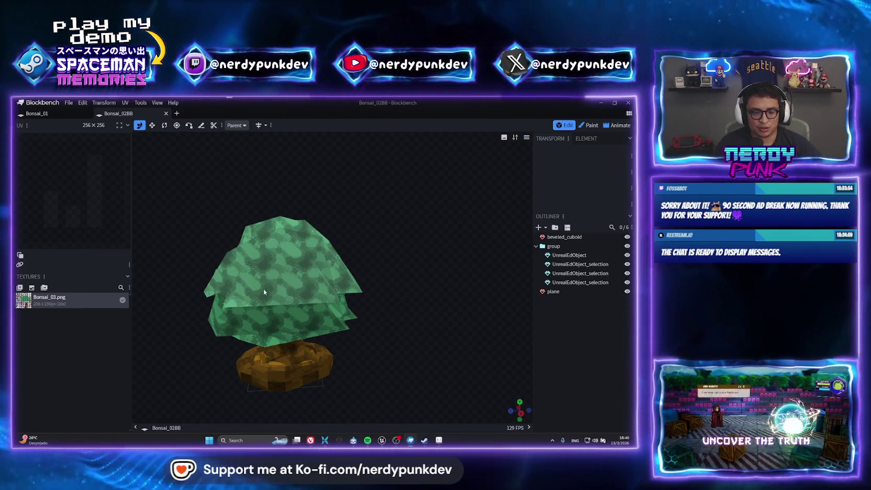
right_click(89, 294)
left_click(439, 440)
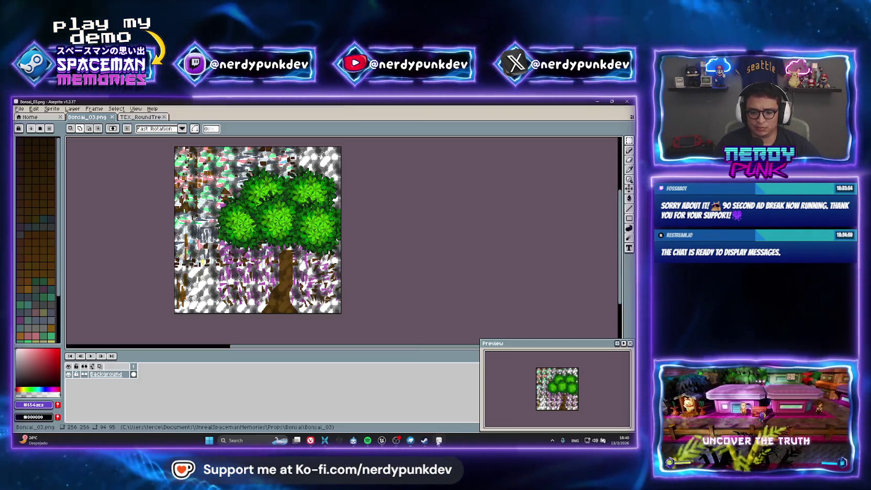
Save the canopy image as Bonsai_03, replacing the existing file, and return to Blockbench
key("ctrl+shift+s")
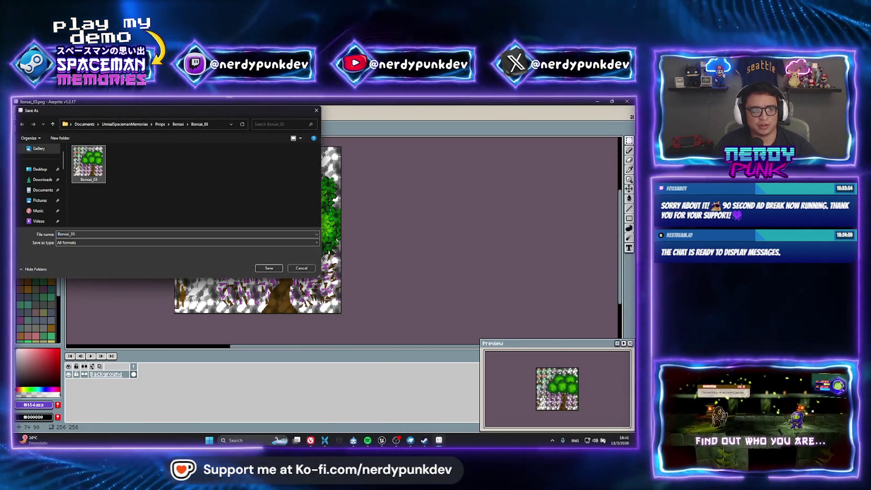
left_click(259, 266)
left_click(304, 258)
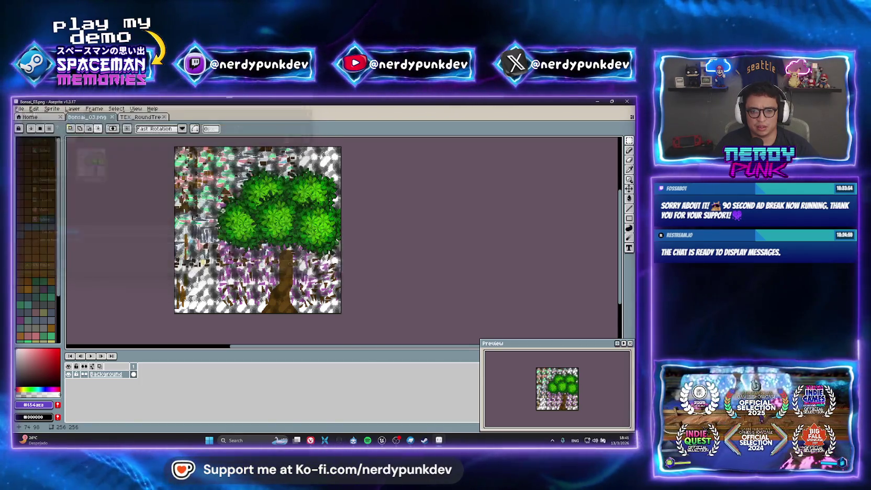
left_click(411, 441)
left_click(79, 327)
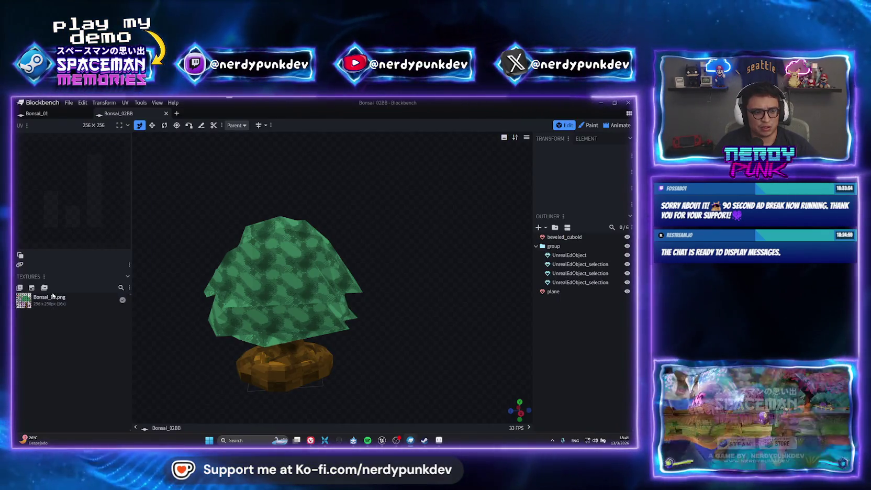
Reload the Bonsai_03.png texture from disk on the bonsai model
right_click(52, 302)
left_click(45, 305)
right_click(45, 304)
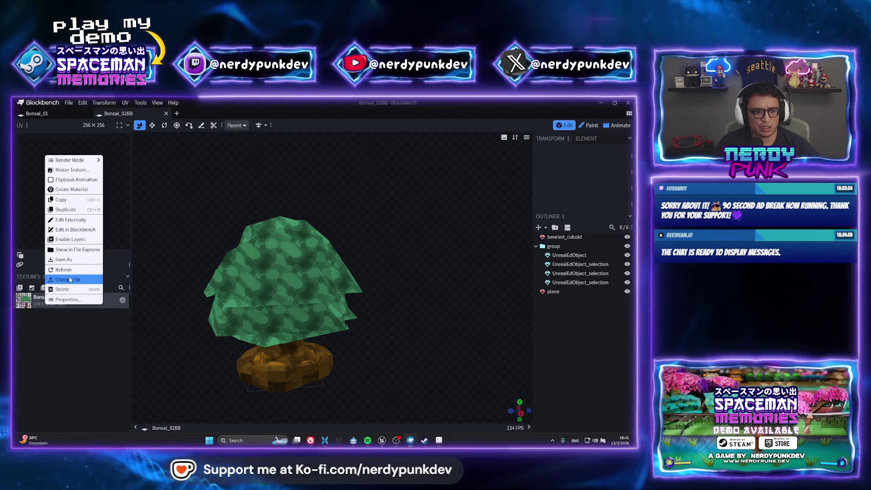
left_click(65, 269)
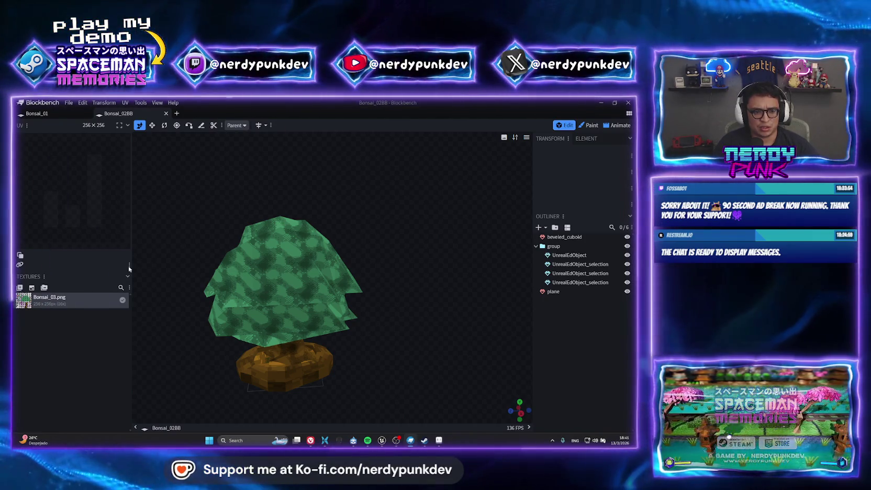
Point the texture at the Bonsai_03 image inside the Bonsai/Bonsai_03 folder
right_click(64, 301)
left_click(85, 278)
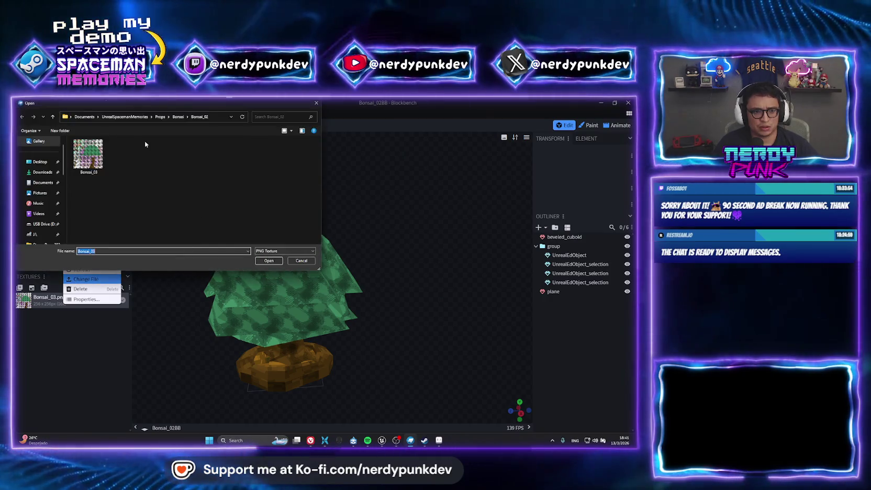
left_click(178, 117)
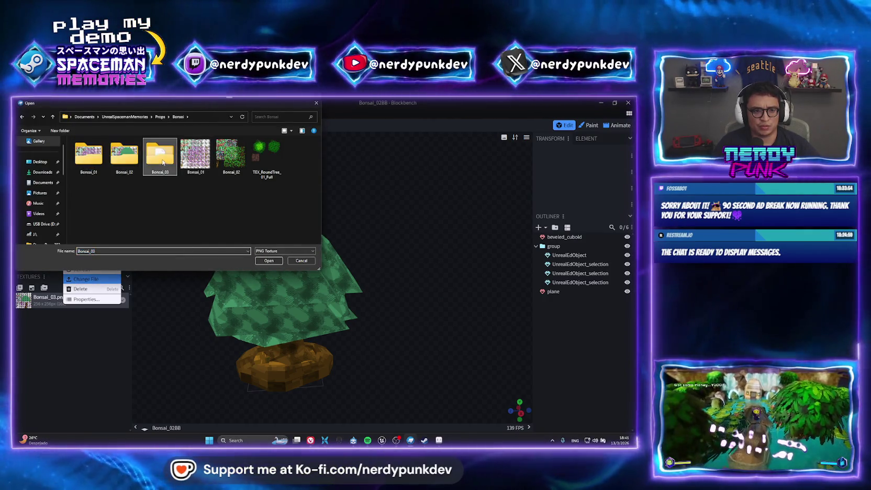
double_click(162, 163)
double_click(88, 153)
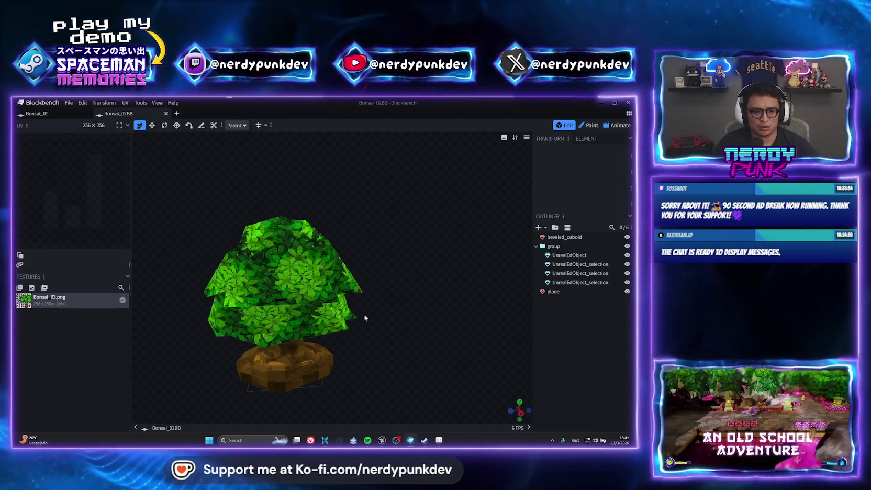
Orbit around the bonsai to check the leafy canopy before heading to Unreal Engine
scroll(354, 309, "down", 5)
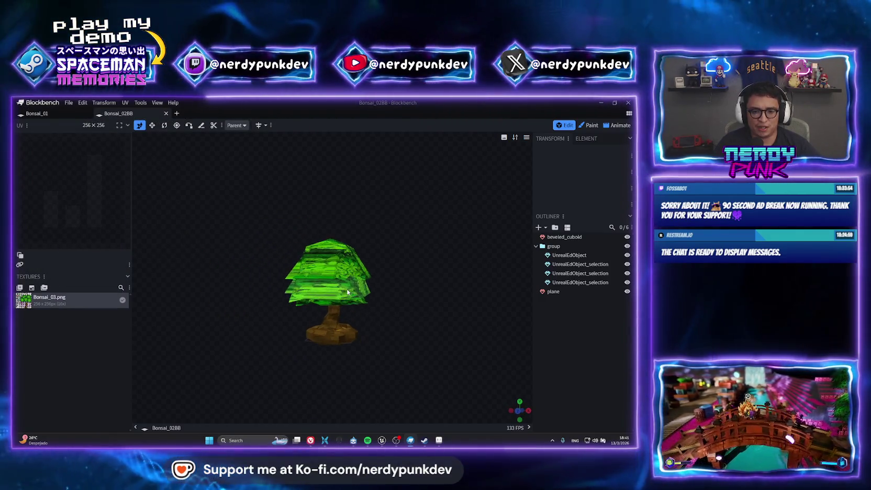
scroll(347, 292, "up", 6)
mouse_move(412, 279)
left_mouse_down()
mouse_move(375, 254)
mouse_move(370, 182)
mouse_move(385, 255)
left_mouse_up()
scroll(361, 254, "up", 2)
scroll(383, 257, "down", 5)
mouse_move(395, 302)
left_mouse_down()
mouse_move(316, 284)
mouse_move(309, 264)
mouse_move(301, 236)
mouse_move(371, 227)
left_mouse_up()
scroll(297, 227, "up", 2)
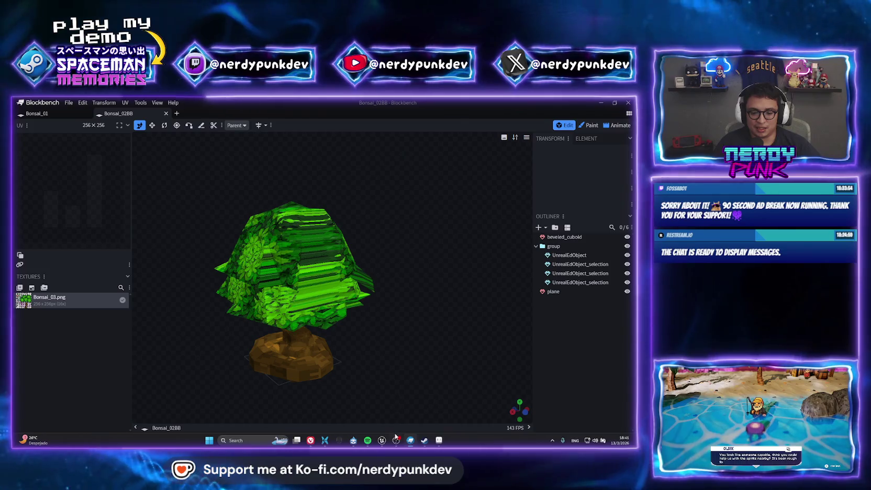
key("alt+Tab")
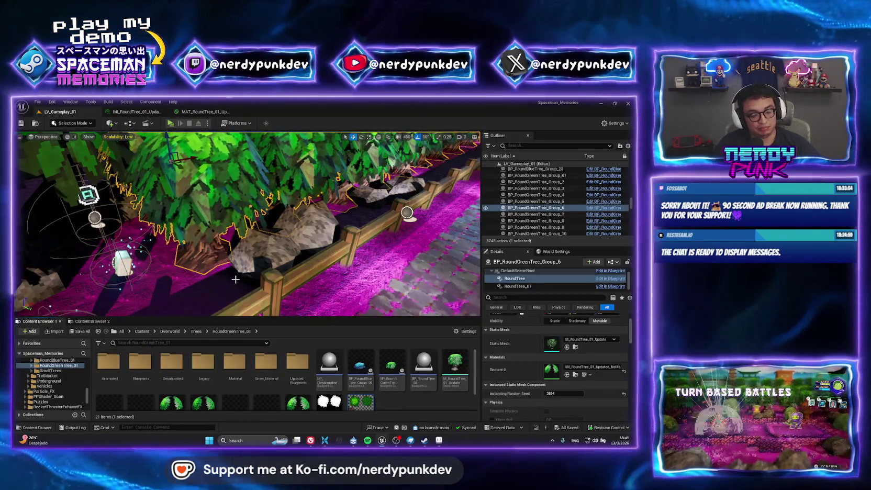
Start a Ctrl+P asset search for 'lv_' and then dismiss it
key("ctrl+p")
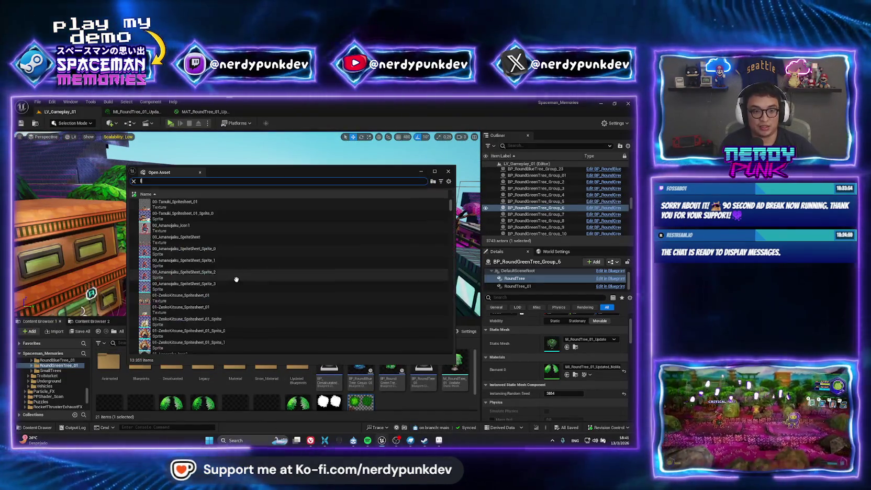
type("lv_")
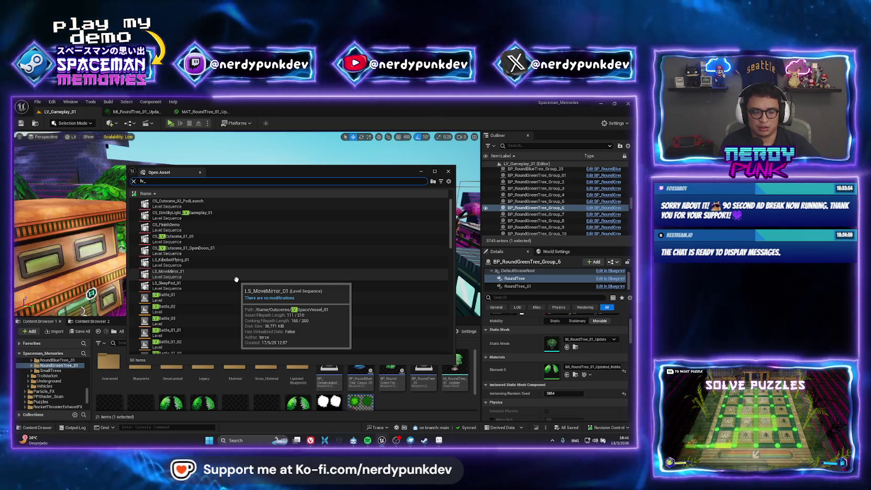
key("Escape")
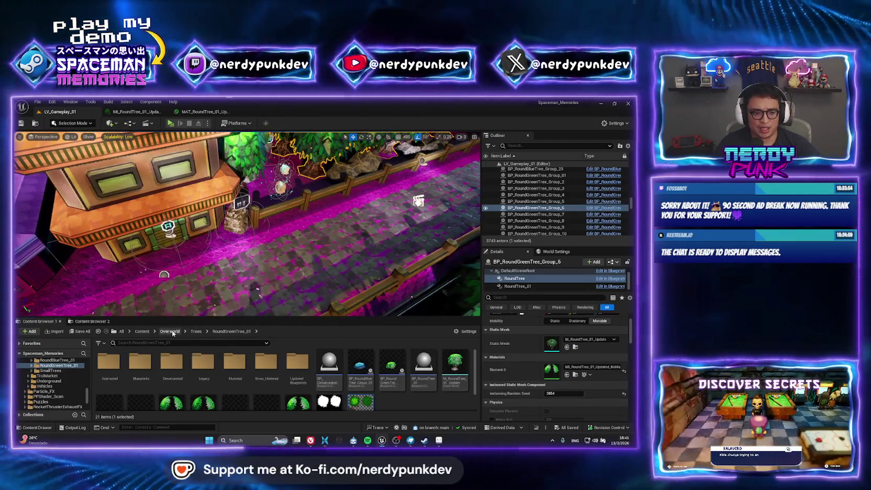
Browse Content > Characters > Player > Inventory > Pickups > Plants > Bonsai_03
left_click(169, 331)
left_click(142, 331)
double_click(203, 364)
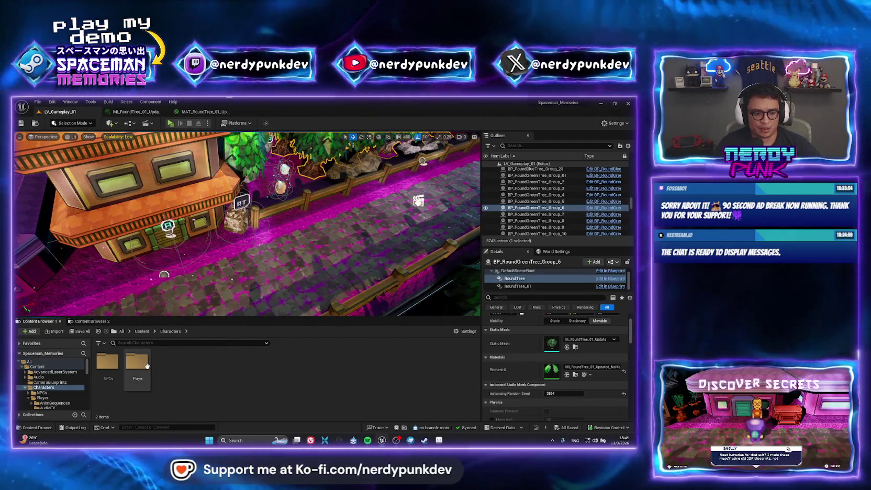
double_click(139, 364)
double_click(225, 362)
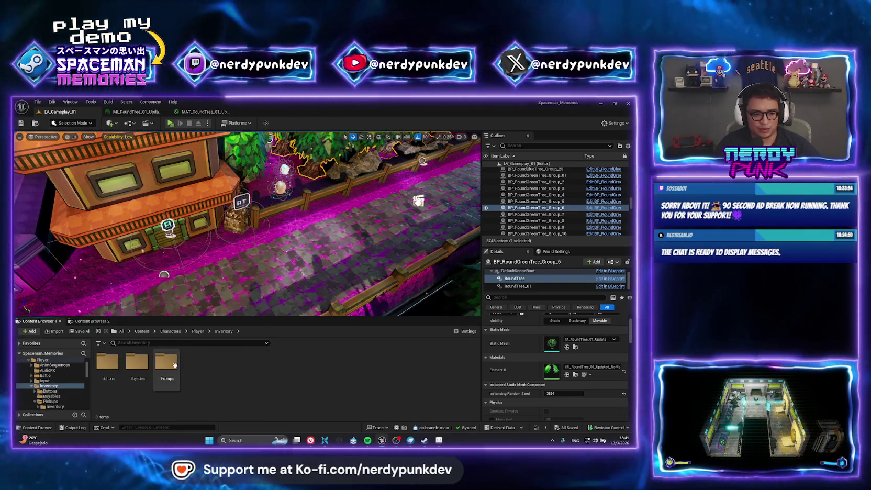
double_click(166, 361)
double_click(137, 361)
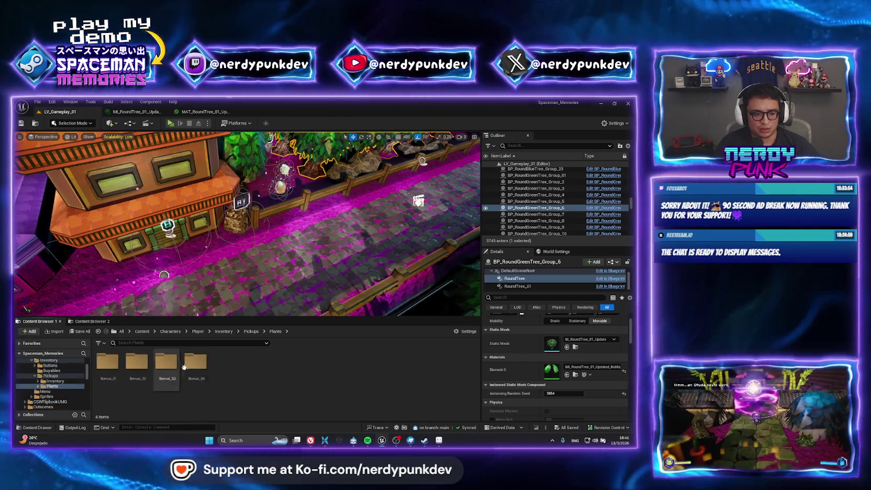
double_click(166, 362)
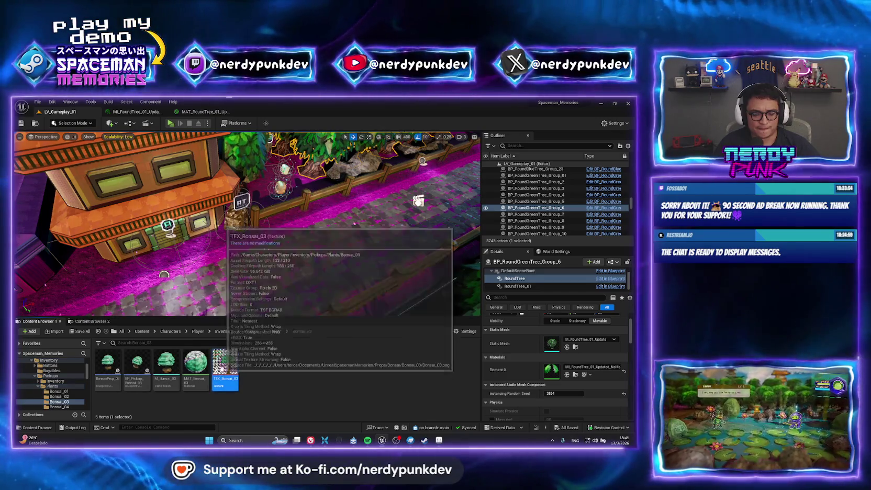
Reimport TEX_Bonsai_03 from the newly saved Bonsai_03 image
right_click(242, 372)
left_click(266, 208)
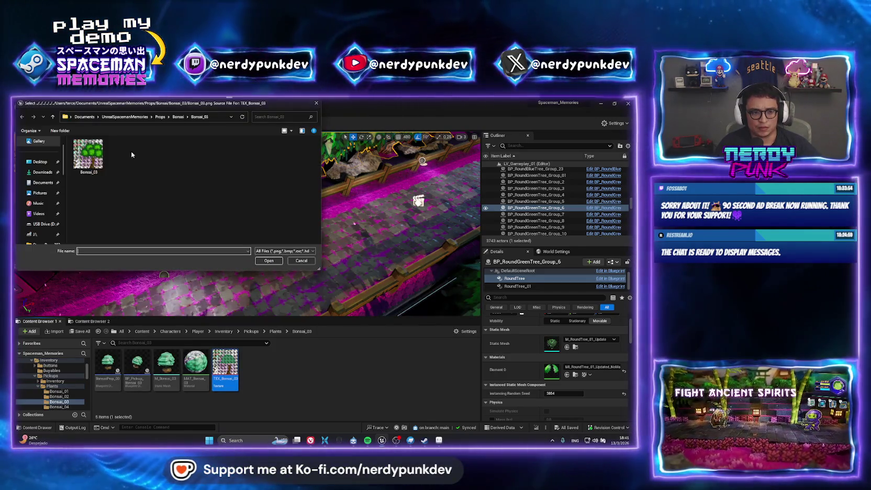
left_click(271, 260)
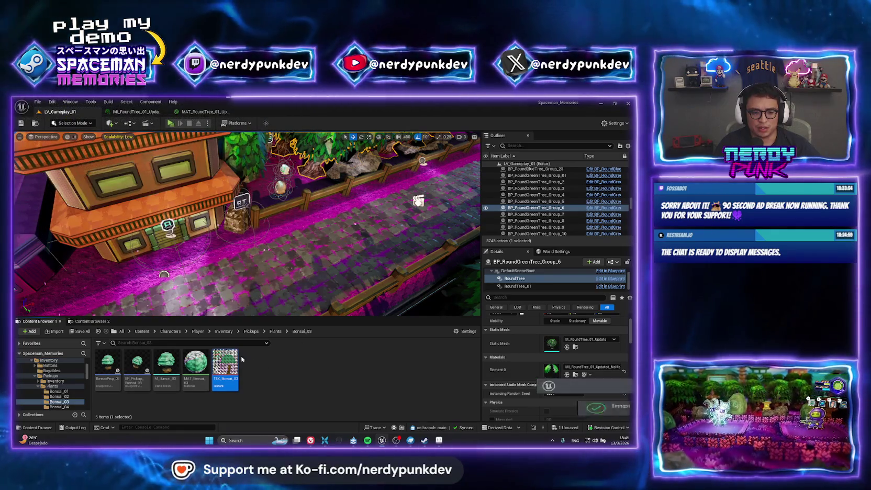
Place a BP_Pickup_Bonsai_03 pickup on the stone path
mouse_move(299, 271)
left_mouse_down()
mouse_move(293, 251)
mouse_move(341, 220)
left_mouse_up()
left_click(129, 374)
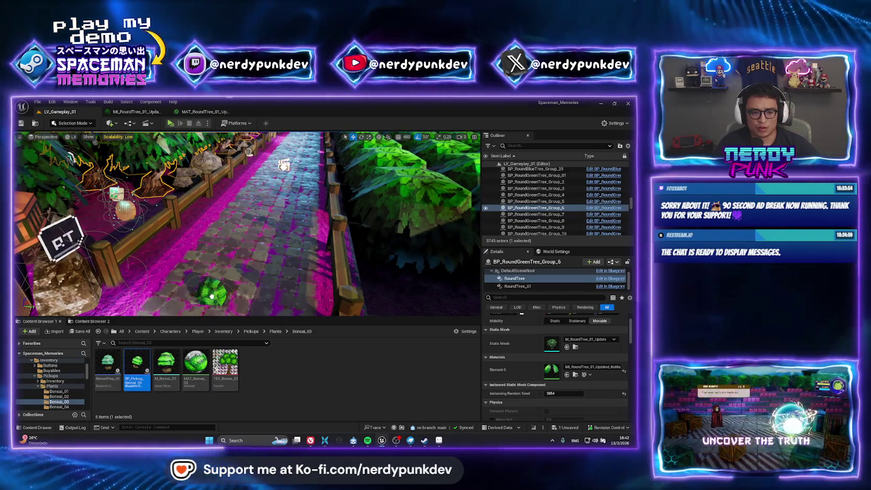
left_click_drag(211, 296, 210, 294)
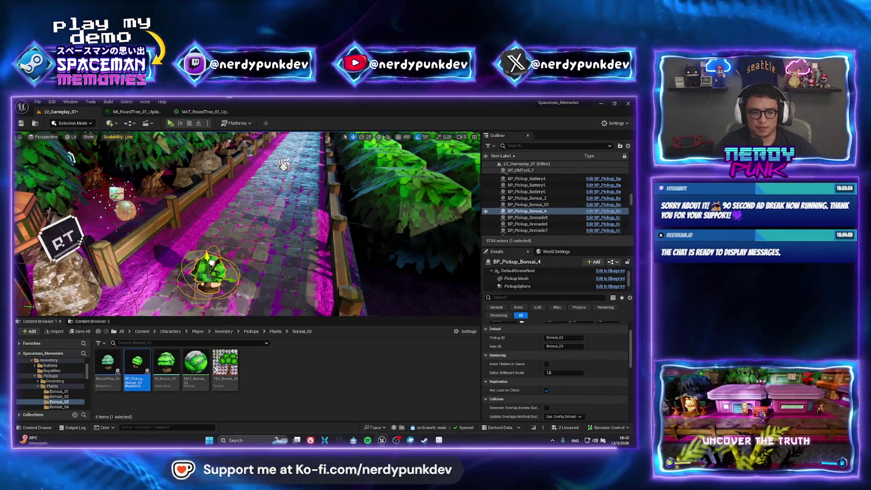
Drop a BonsaiProp_03 onto the path, frame it with F, then delete it
left_click_drag(107, 366, 250, 234)
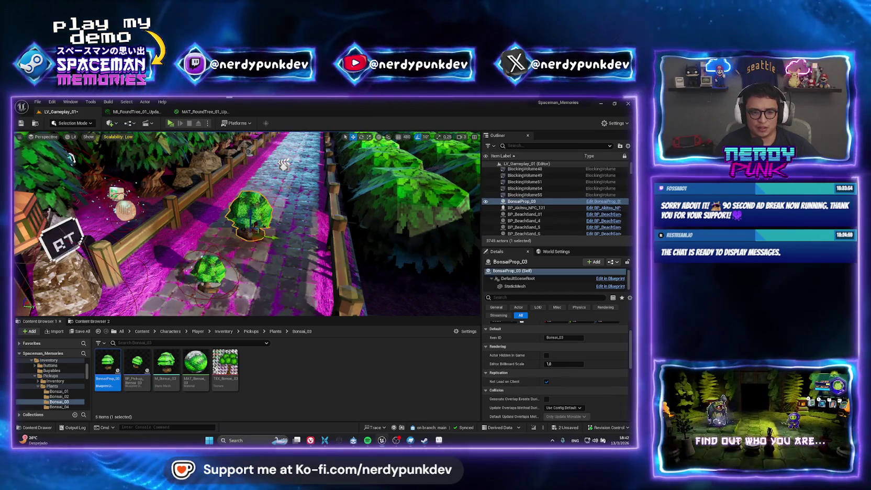
scroll(247, 226, "down", 5)
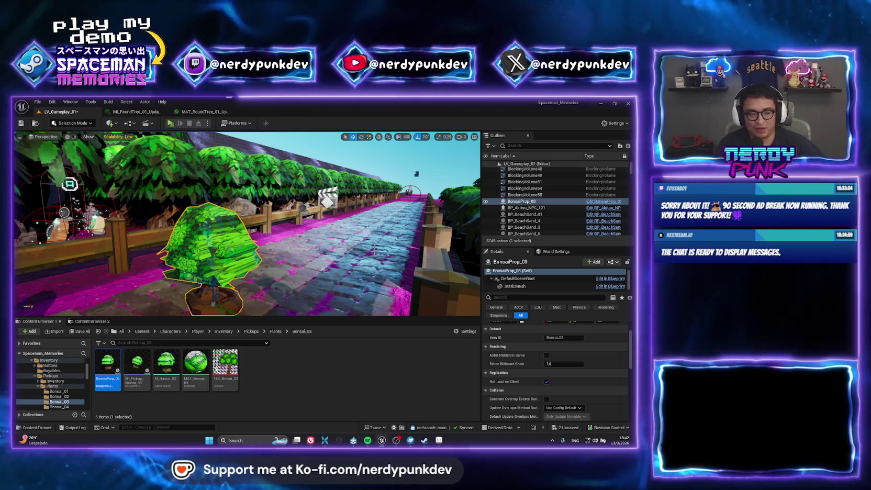
mouse_move(296, 309)
left_mouse_down()
mouse_move(210, 267)
mouse_move(48, 233)
left_mouse_up()
key("f")
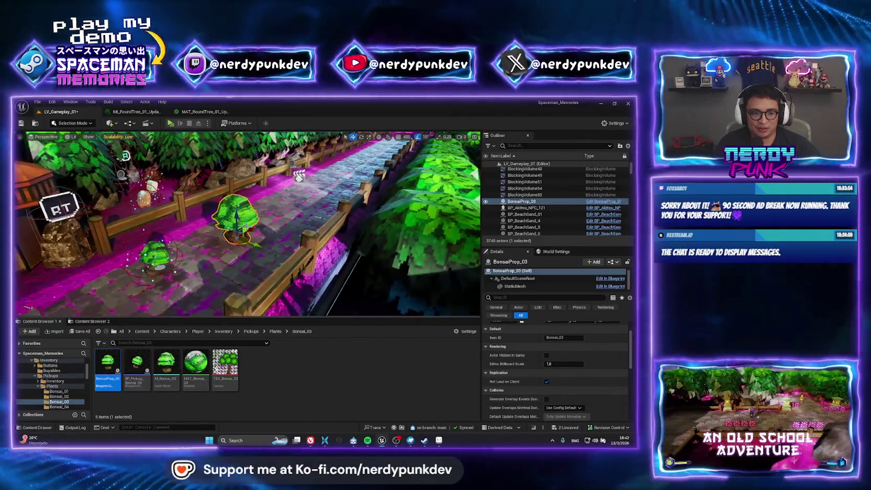
key("Delete")
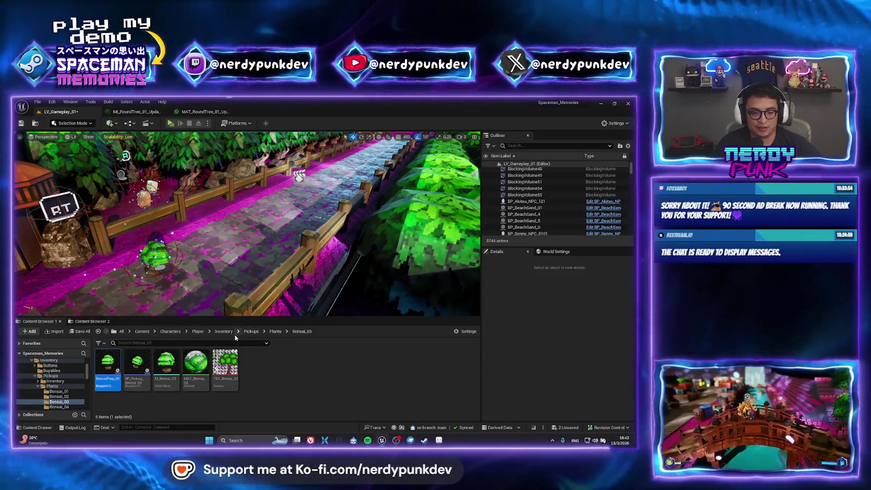
Search Inventory for the grenade, drop BP_Pickup_Grenade on the stone path and frame it
left_click(224, 332)
type("gre")
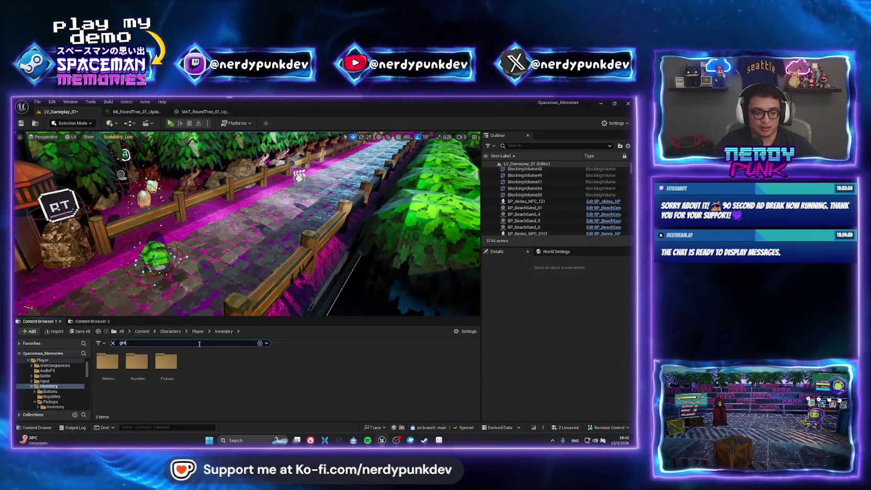
type("na")
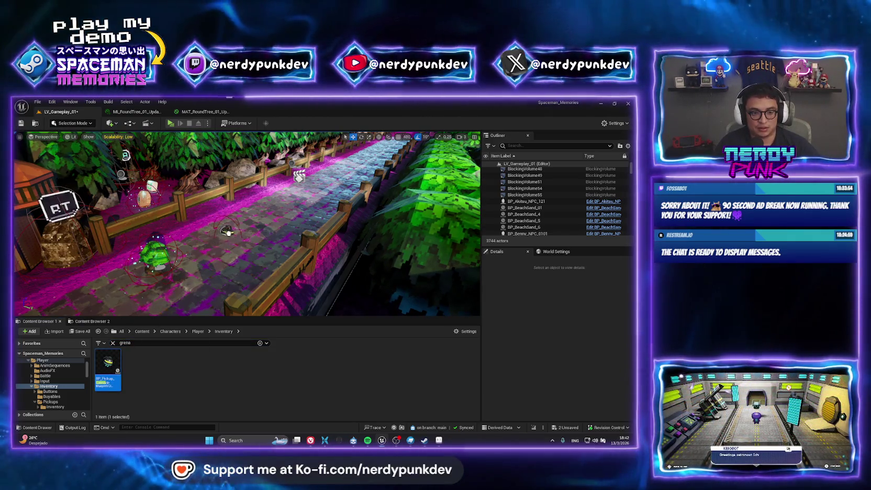
left_click_drag(228, 233, 228, 233)
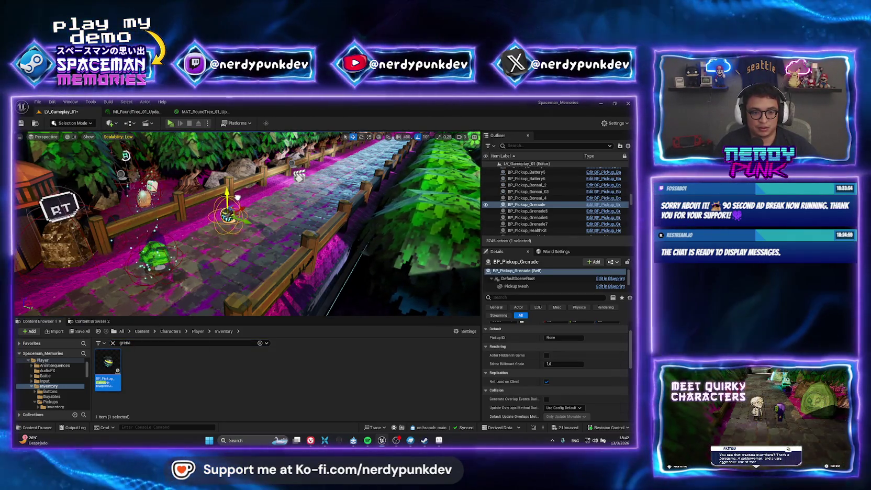
key("w")
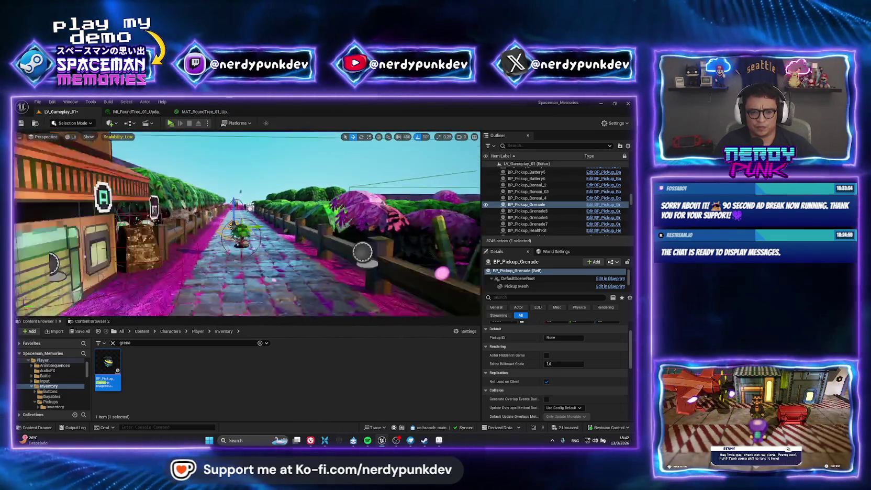
key("f")
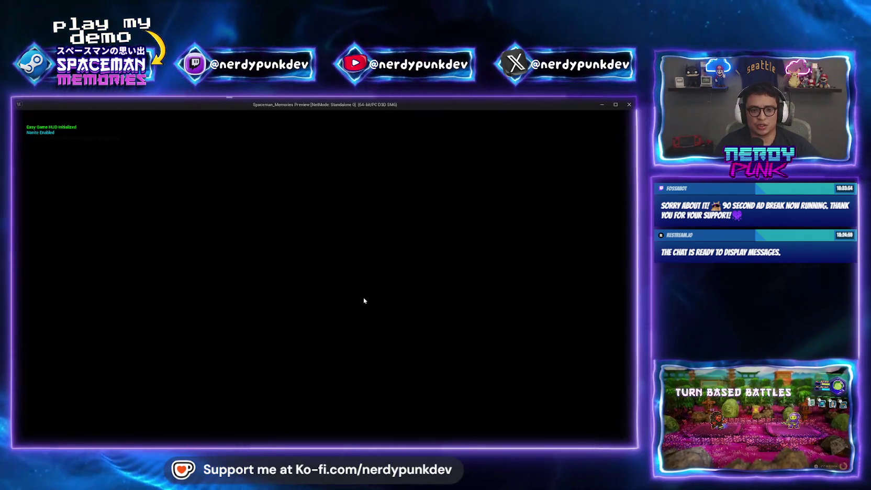
Walk to the grenade, throw it, collect the money and health kit, then end the play-test
key("w")
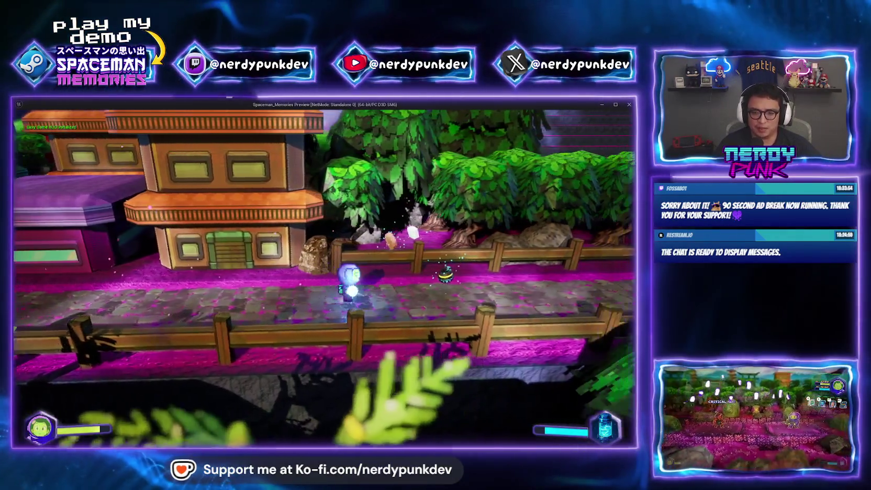
key("w")
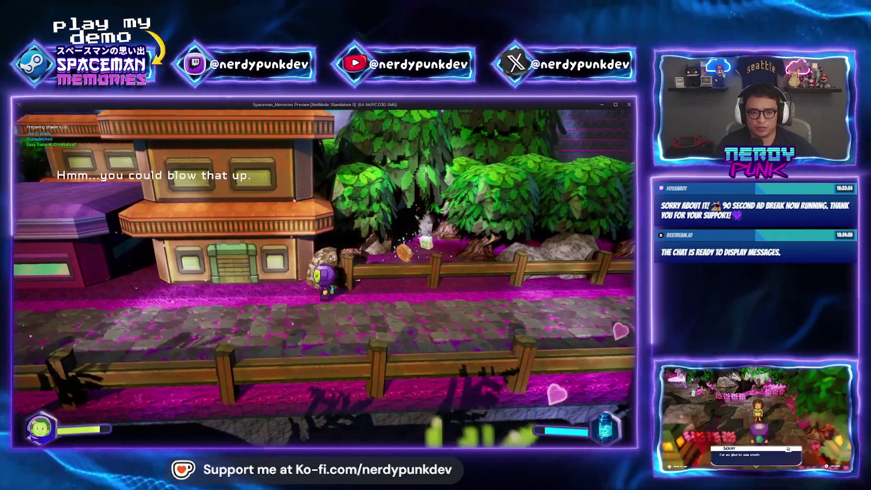
key("e")
key("w")
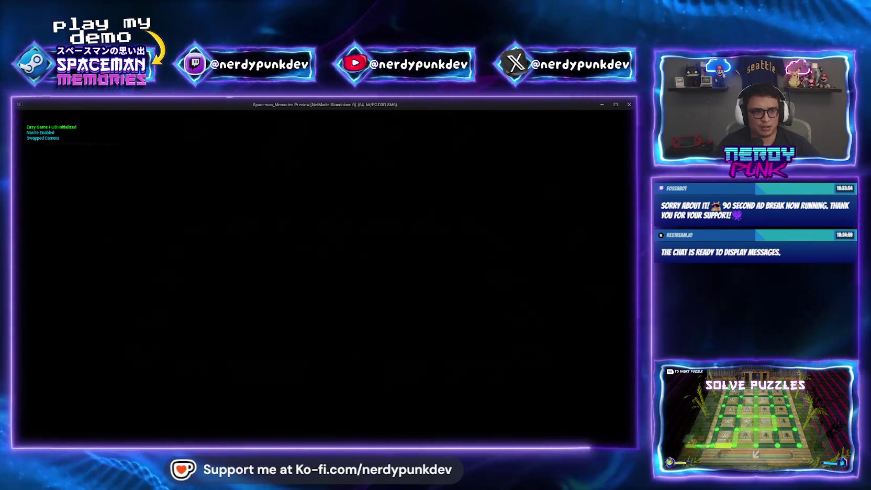
key("a")
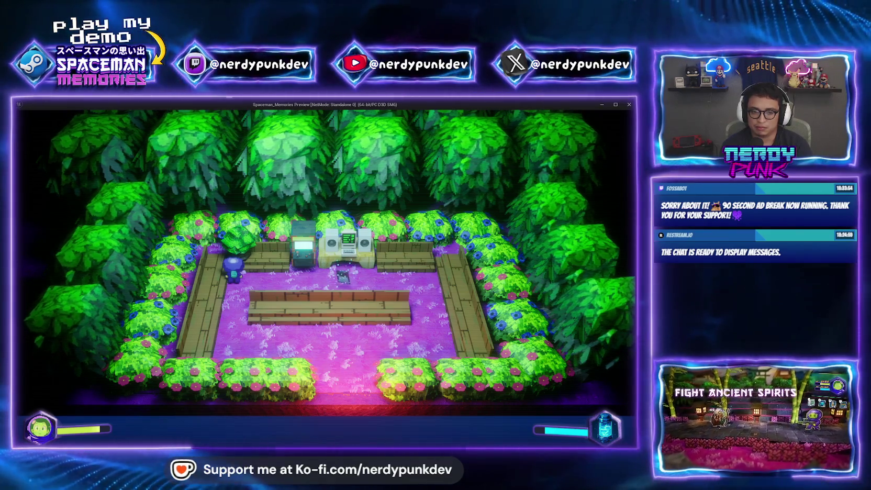
key("Escape")
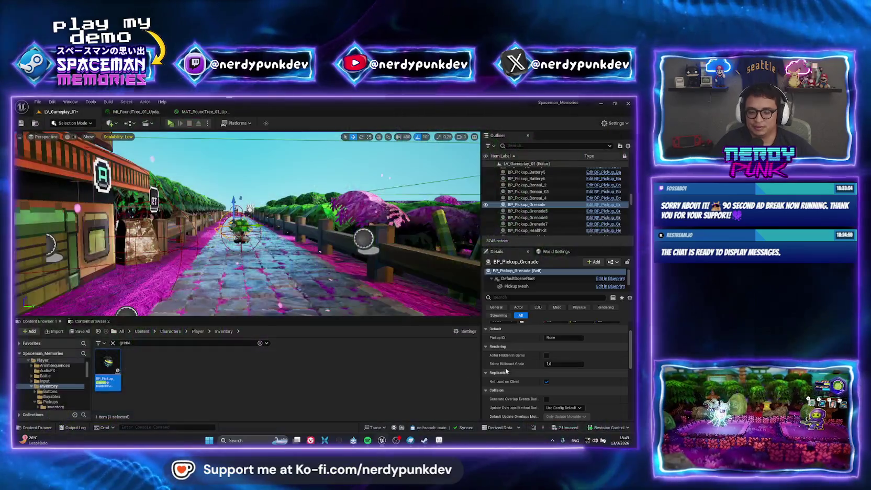
key("alt+Tab")
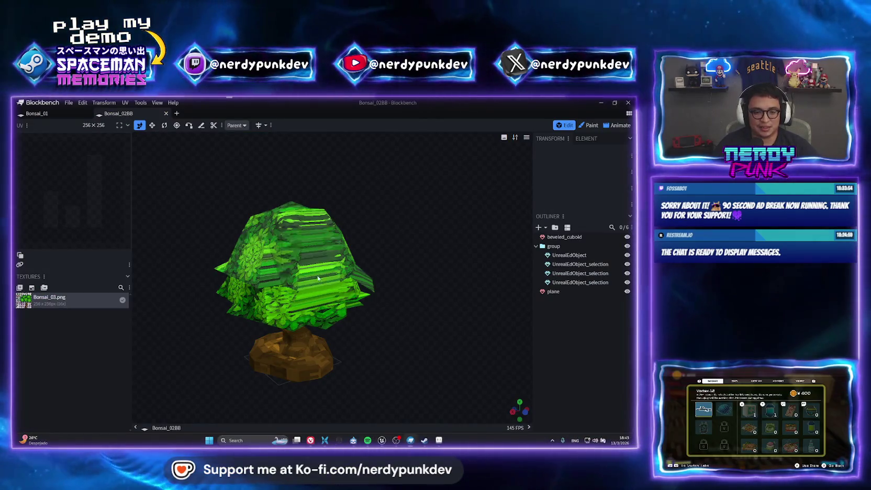
Select the leaves mesh, switch to face selection, and box-select the upper foliage faces
left_click(296, 256)
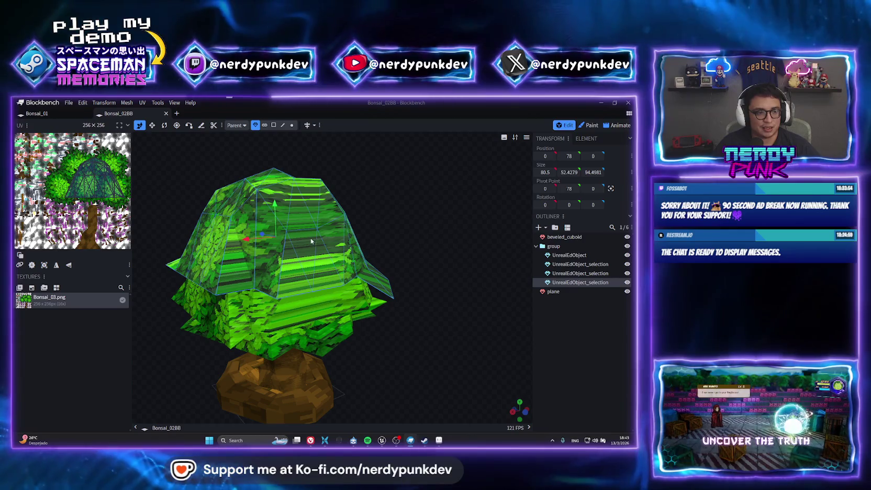
mouse_move(461, 304)
left_mouse_down()
mouse_move(435, 281)
mouse_move(429, 288)
mouse_move(300, 146)
left_mouse_up()
left_click(273, 126)
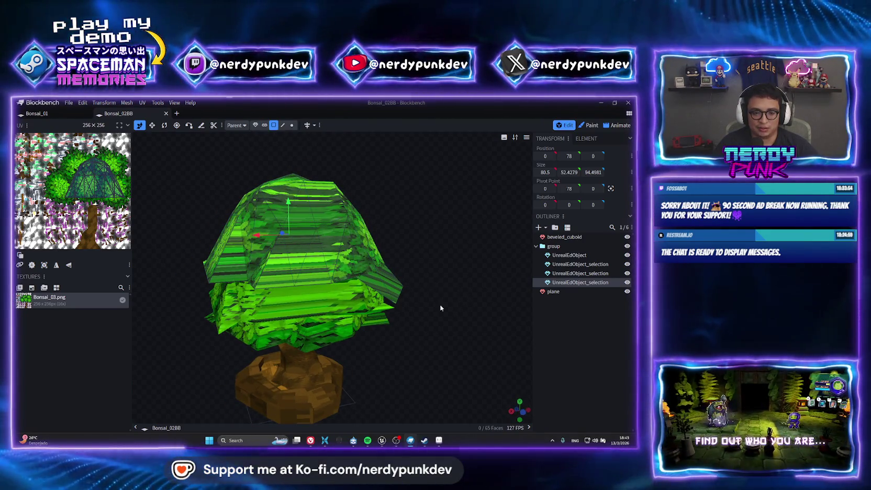
left_click(530, 411)
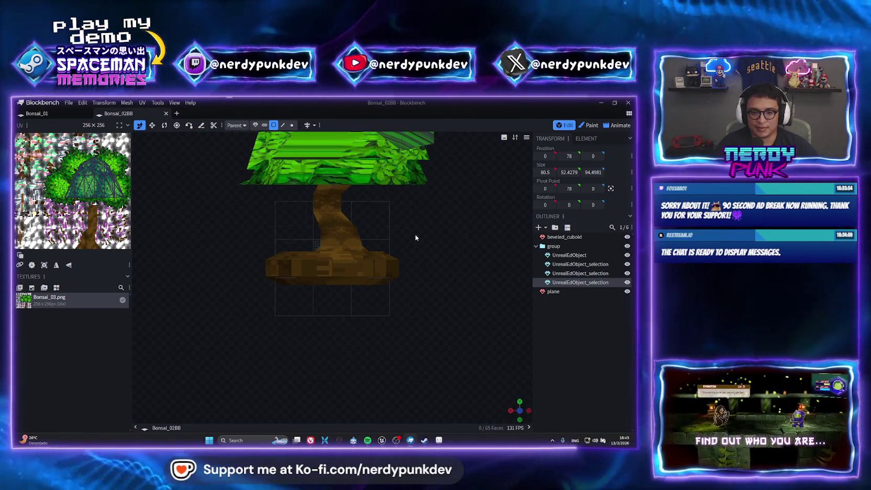
mouse_move(419, 221)
left_mouse_down()
mouse_move(384, 331)
mouse_move(370, 251)
left_mouse_up()
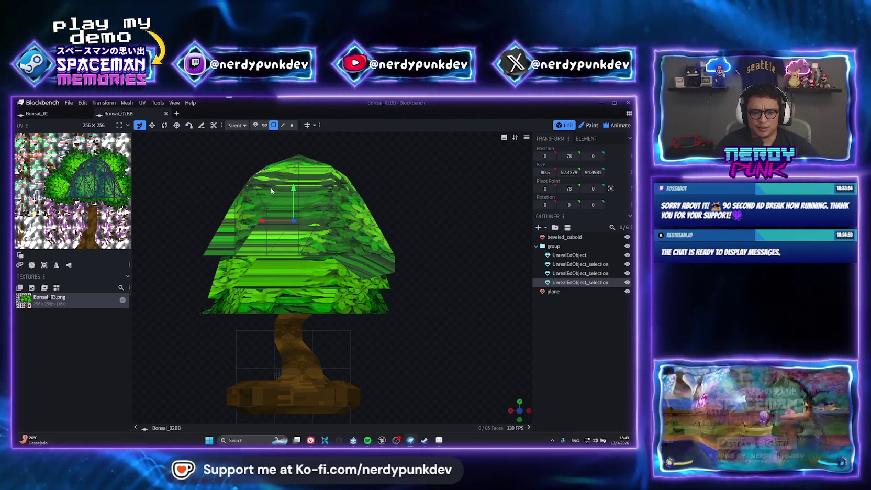
mouse_move(268, 201)
left_mouse_down()
mouse_move(348, 271)
mouse_move(356, 311)
mouse_move(371, 327)
left_mouse_up()
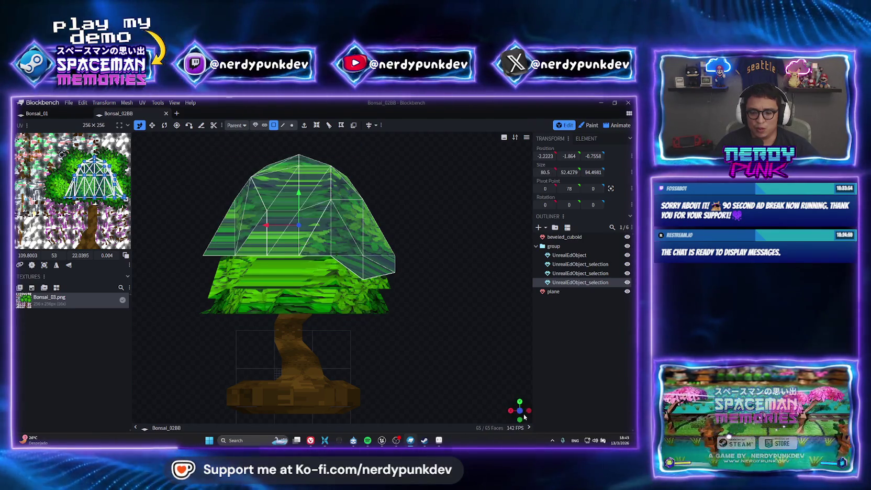
From a front view of the top canopy, pick the left slanted and upper faces
left_click_drag(524, 417, 395, 326)
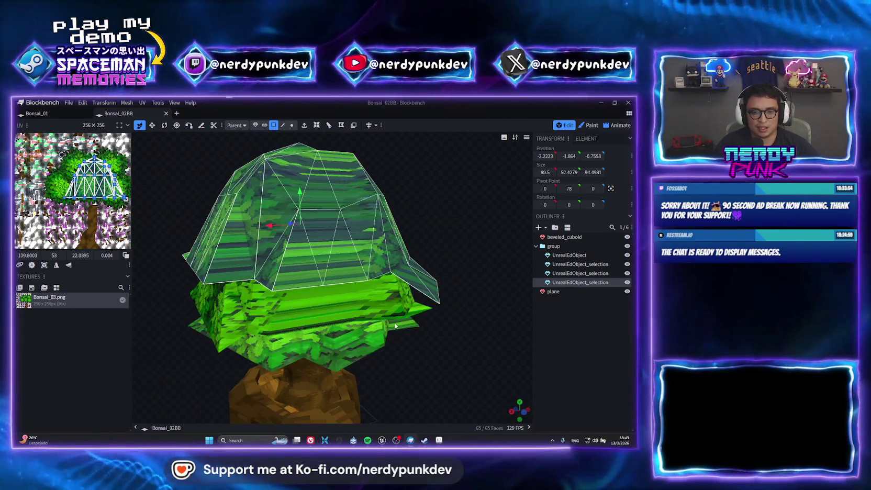
left_click(525, 415)
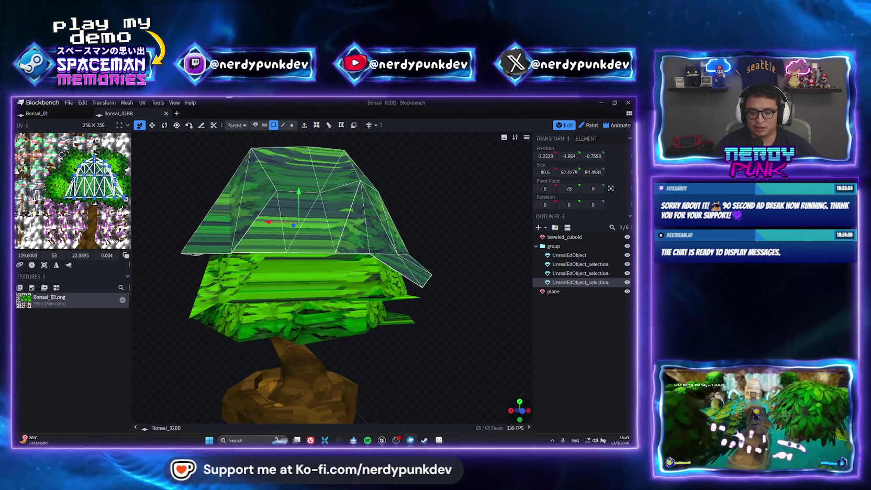
scroll(213, 198, "up", 4)
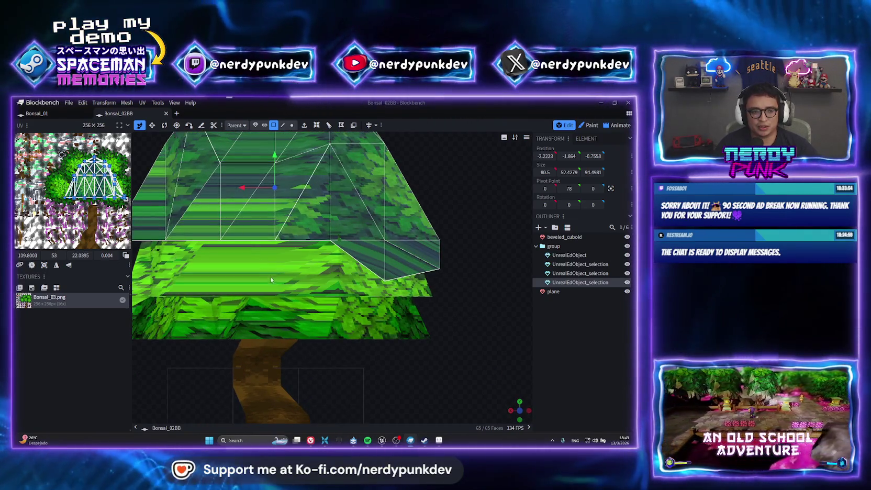
left_click_drag(213, 198, 322, 284)
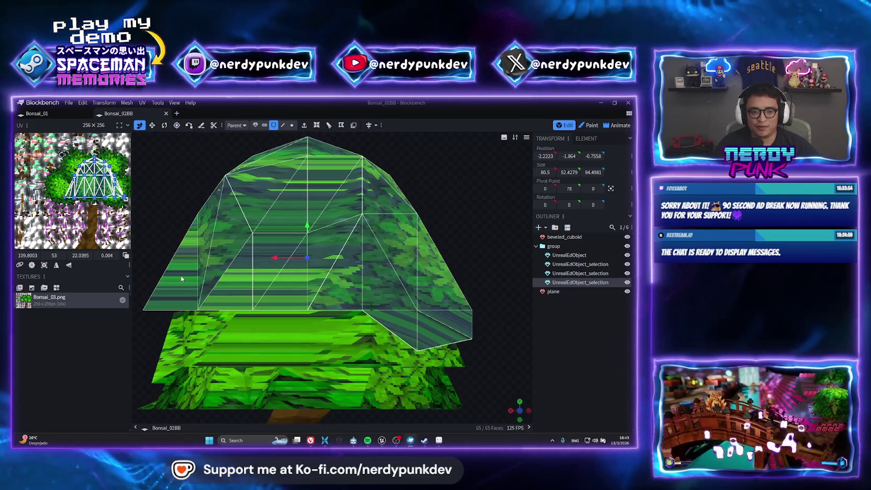
left_click(181, 278)
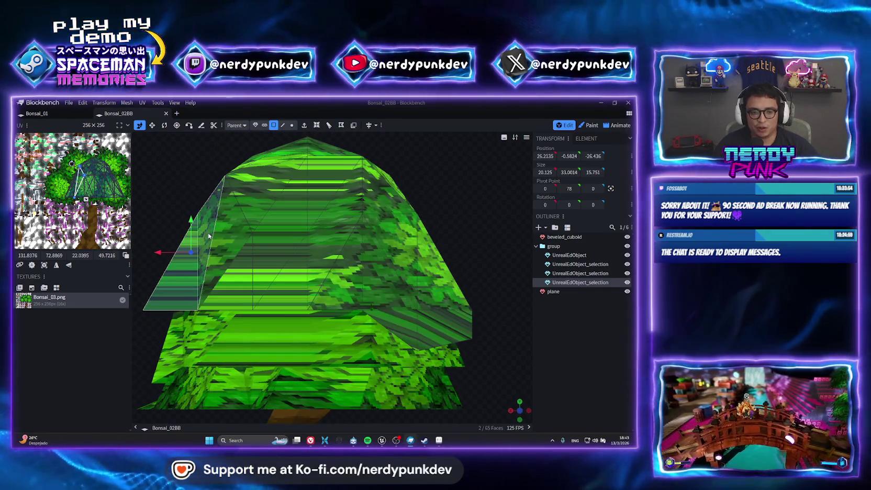
left_click(267, 166, "shift")
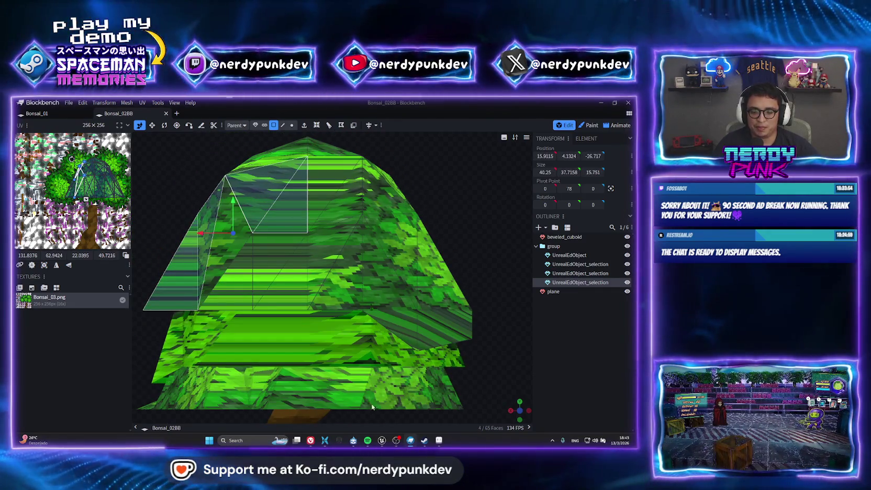
left_click(381, 441)
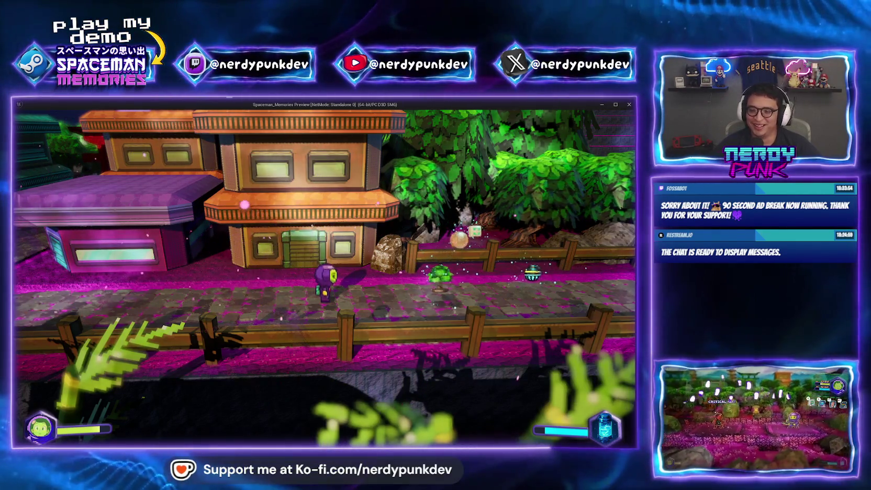
Walk the character along the path to the bonsai pickup, try a grenade throw, then exit
key("d")
key("w")
key("g")
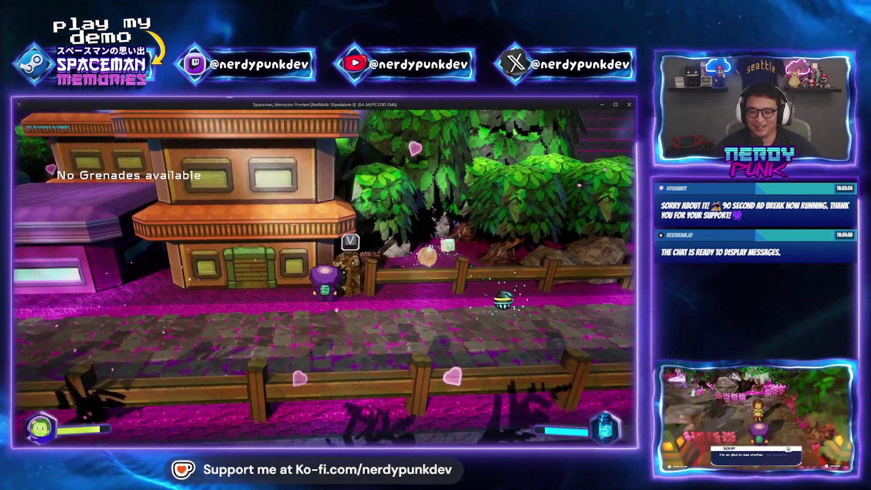
key("d")
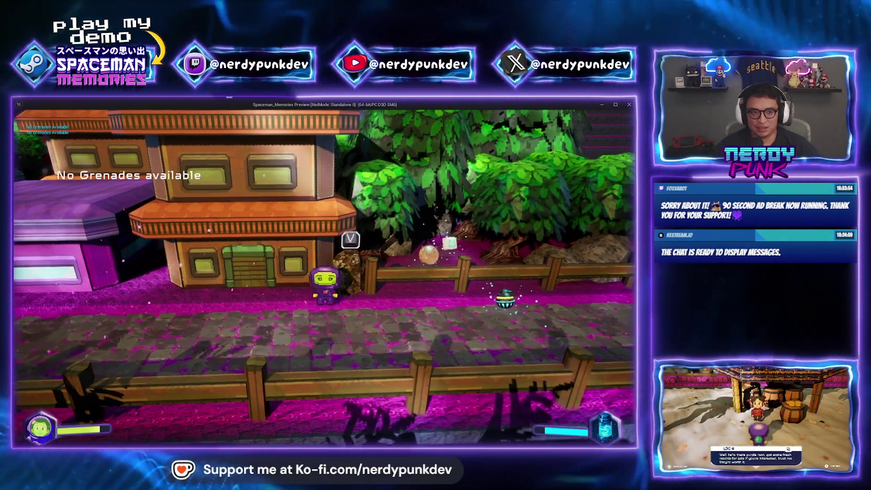
key("v")
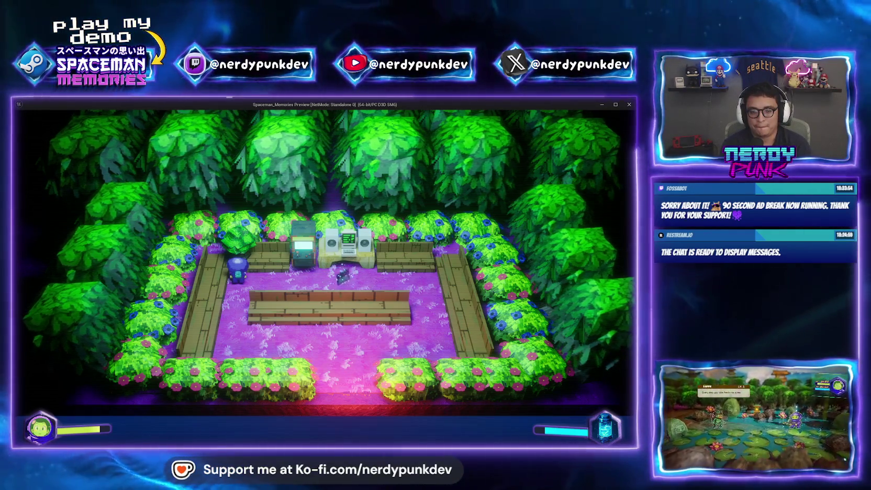
key("Escape")
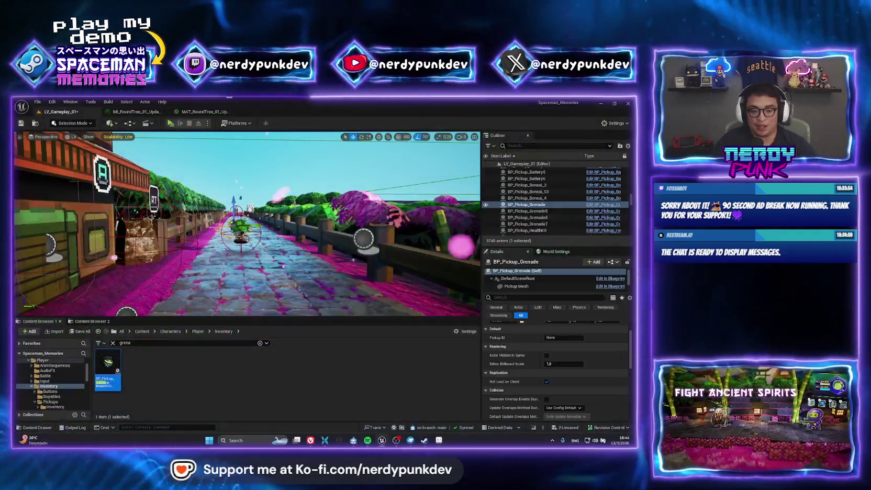
Select the front canopy faces from the left triangle across to the slanted right face
left_click(411, 440)
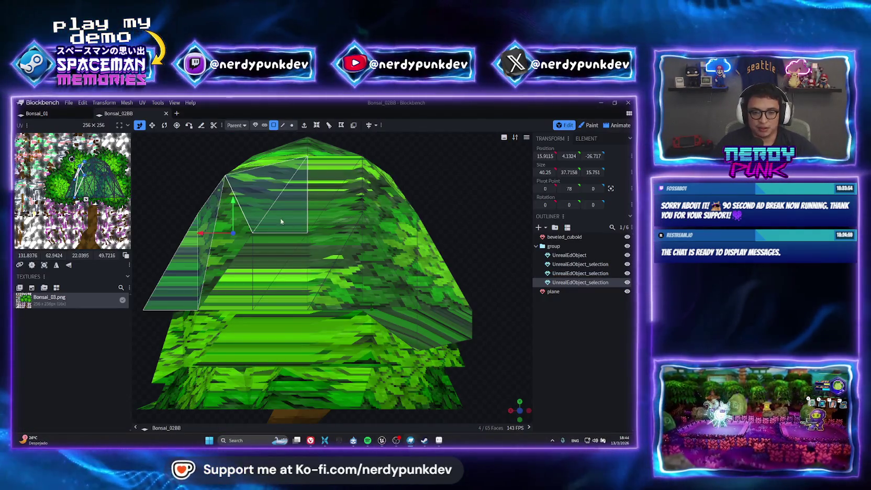
left_click(186, 272)
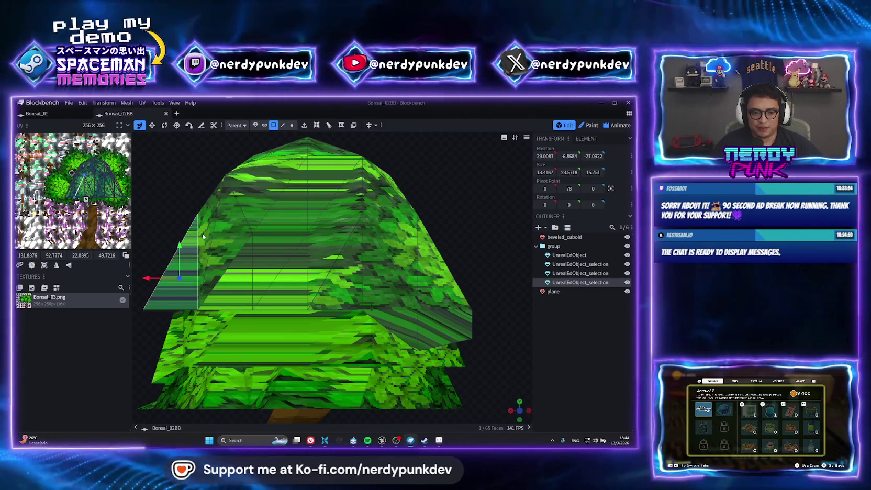
left_click(288, 199, "shift")
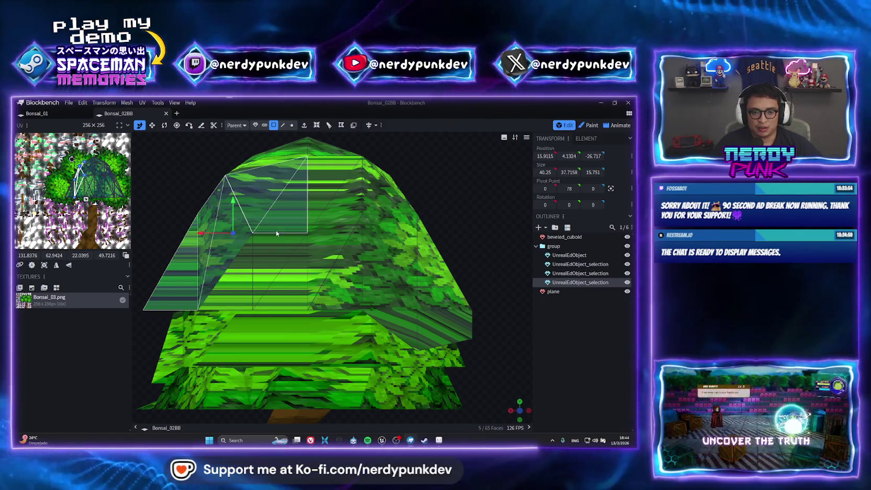
left_click(259, 280, "shift")
left_click(333, 259, "shift")
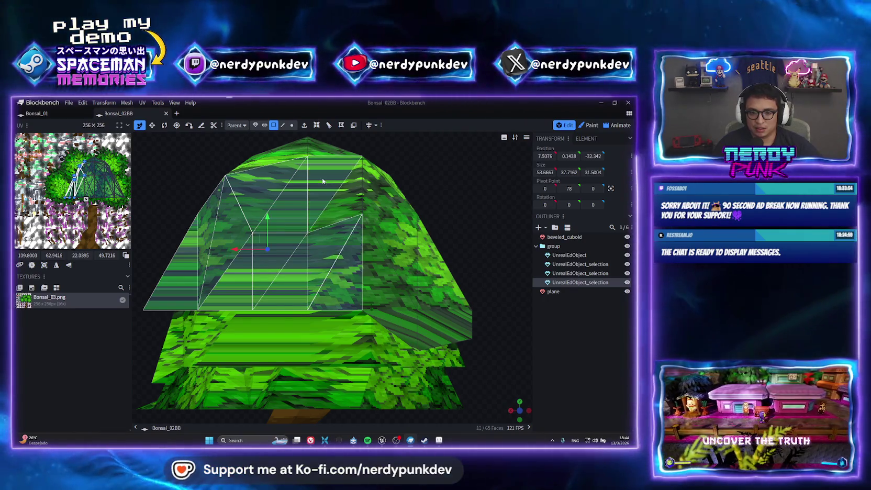
left_click(378, 244, "shift")
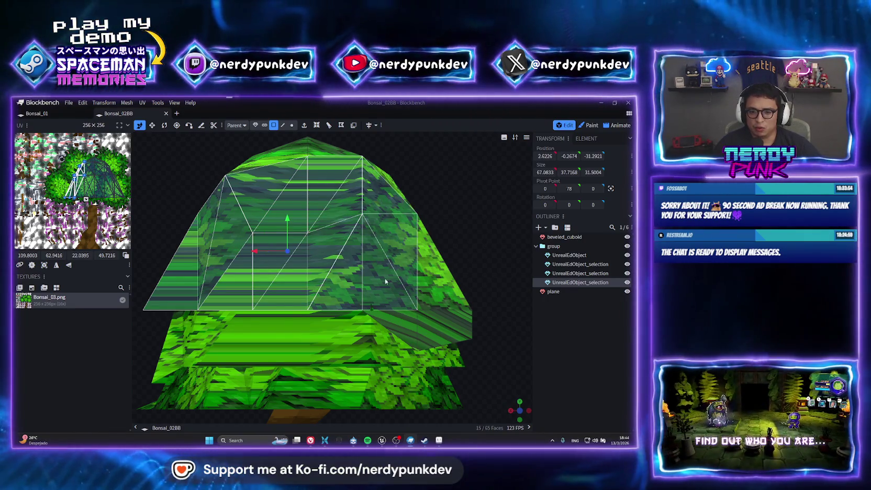
left_click(408, 330, "shift")
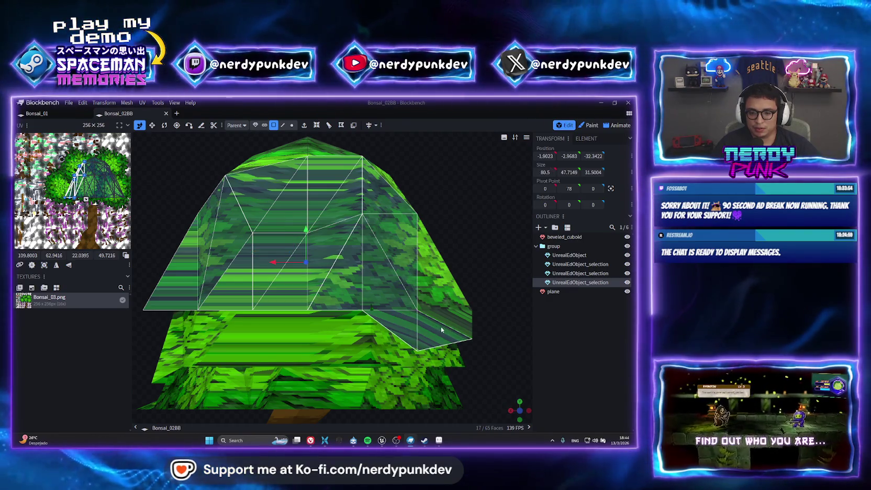
Add faces from the second and bottom foliage meshes, project UVs from view, then undo
left_click(245, 340, "shift")
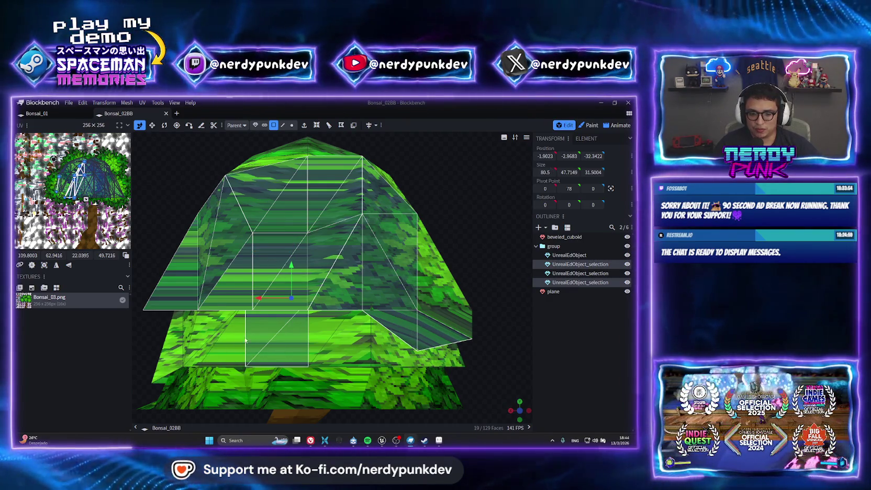
left_click(257, 385, "shift")
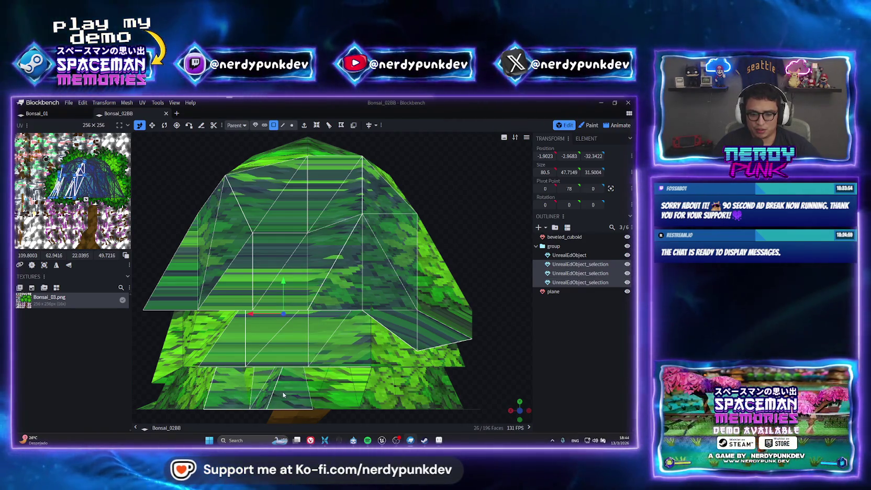
left_click(356, 379, "shift")
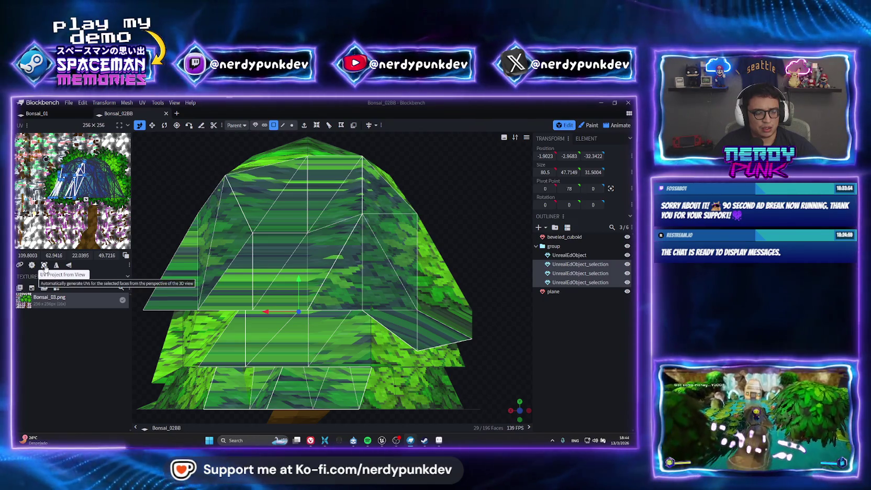
left_click(44, 267)
key("ctrl+z")
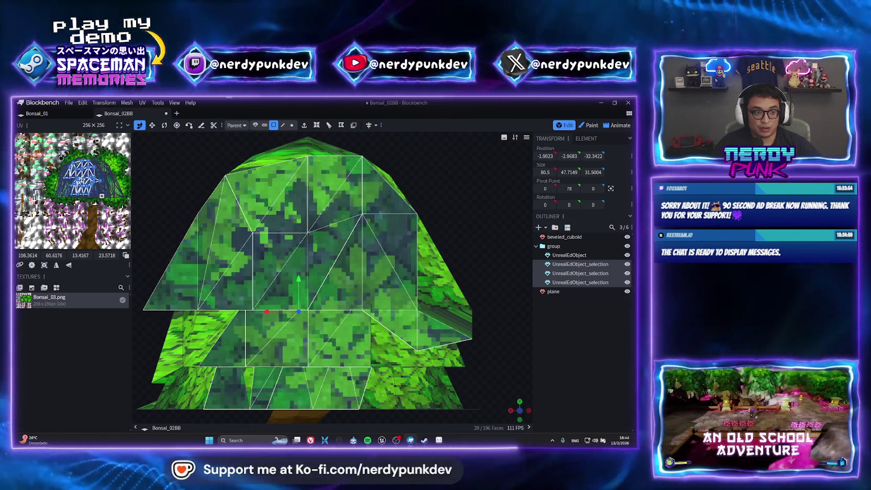
Orbit around the bonsai canopy, then snap the view to face the tree head-on
left_click(295, 262)
scroll(296, 261, "down", 3)
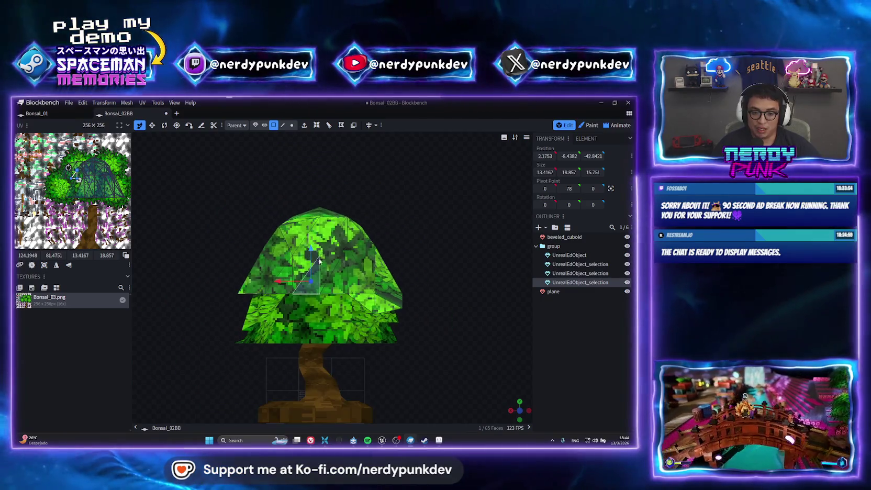
left_click_drag(503, 398, 493, 360)
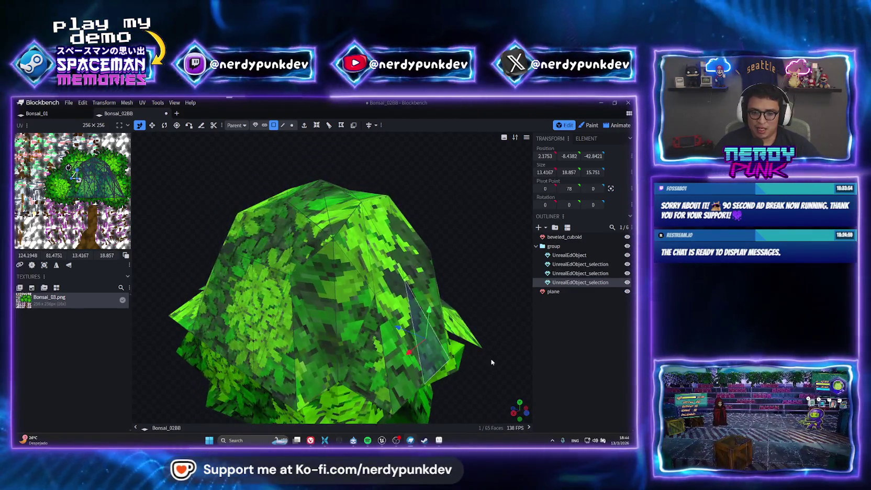
scroll(461, 323, "down", 2)
mouse_move(461, 323)
left_mouse_down()
mouse_move(369, 288)
mouse_move(373, 309)
mouse_move(253, 305)
left_mouse_up()
scroll(488, 323, "up", 3)
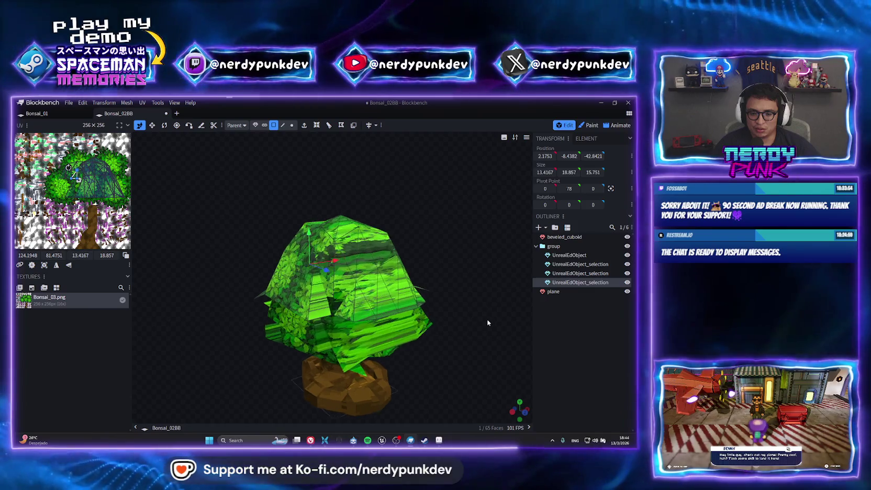
left_click(518, 413)
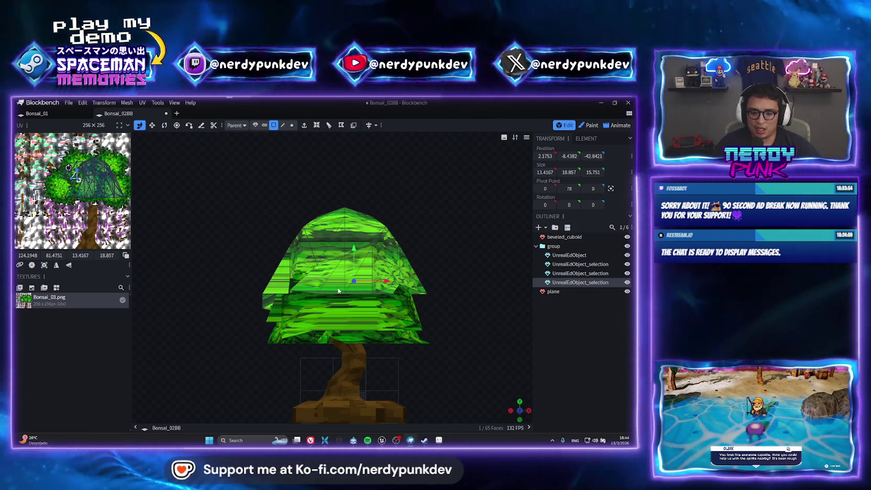
scroll(335, 290, "up", 3)
Box- and shift-select the front canopy faces on both foliage meshes, then switch to move mode
mouse_move(240, 273)
left_mouse_down()
mouse_move(272, 233)
mouse_move(351, 181)
mouse_move(375, 191)
mouse_move(351, 214)
left_mouse_up()
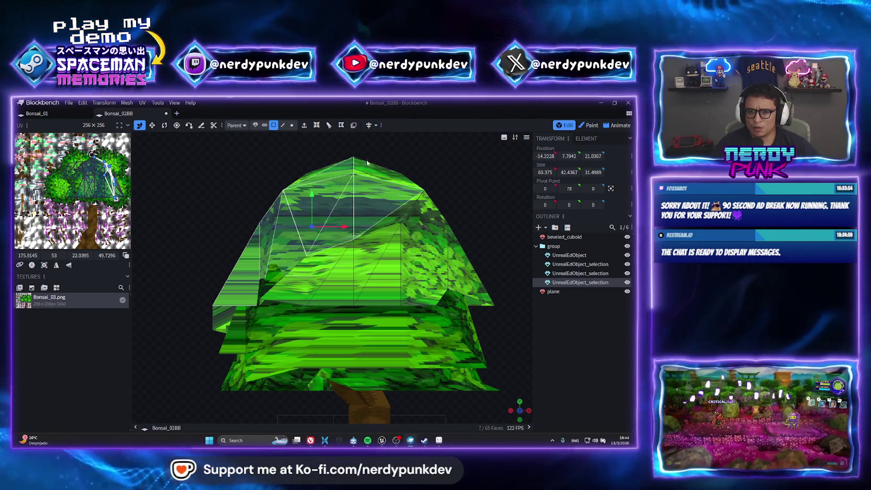
mouse_move(367, 163)
left_mouse_down()
mouse_move(376, 232)
mouse_move(364, 269)
left_mouse_up()
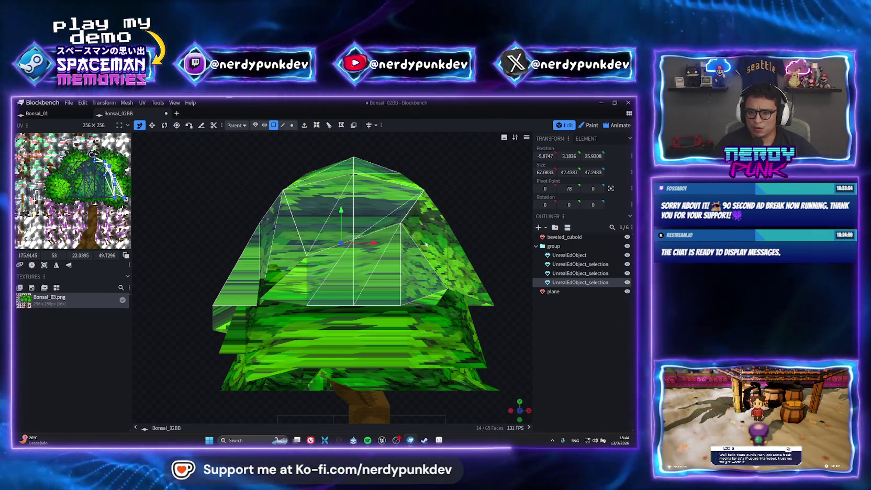
left_click(390, 331, "shift")
left_click(428, 343, "shift")
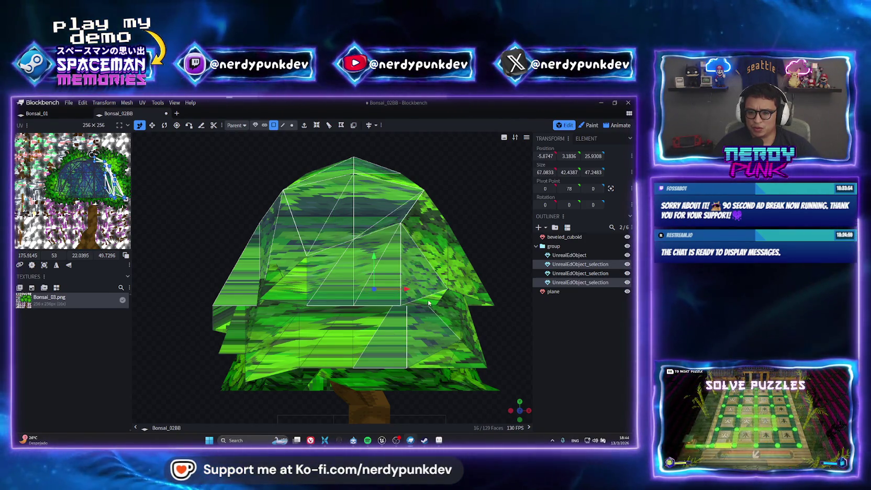
left_click_drag(332, 345, 331, 322)
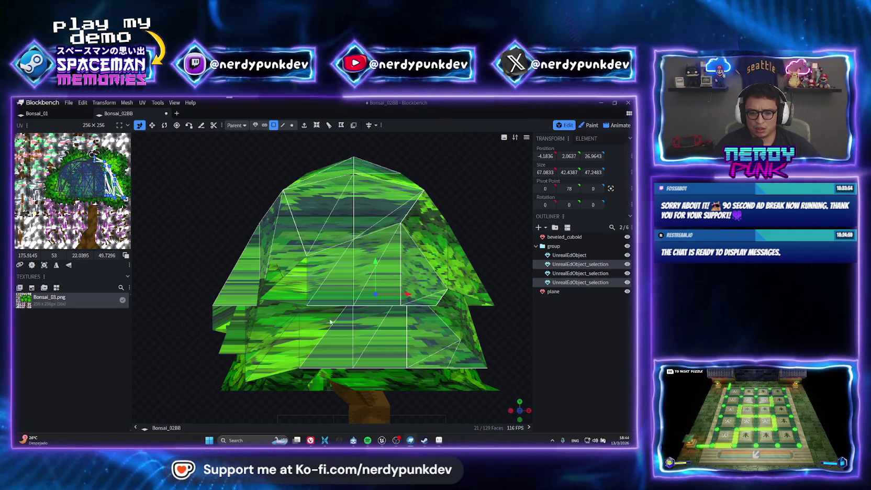
left_click(267, 347, "shift")
left_click(294, 261, "shift")
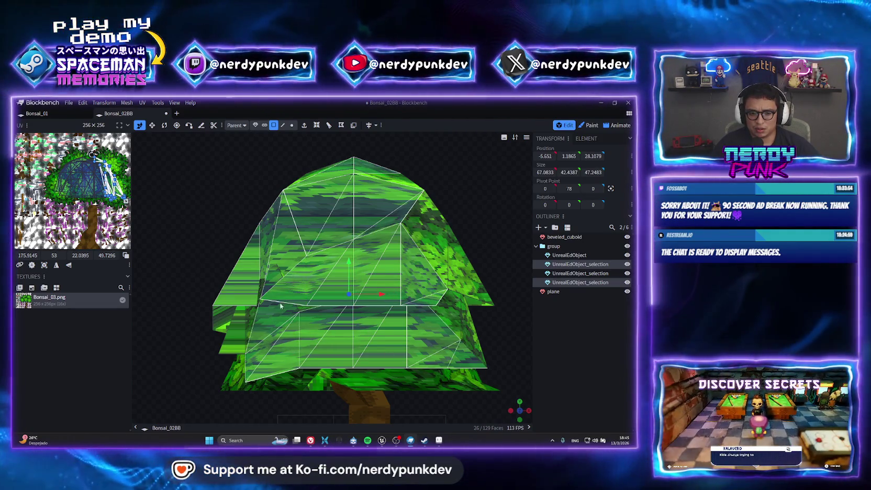
key("v")
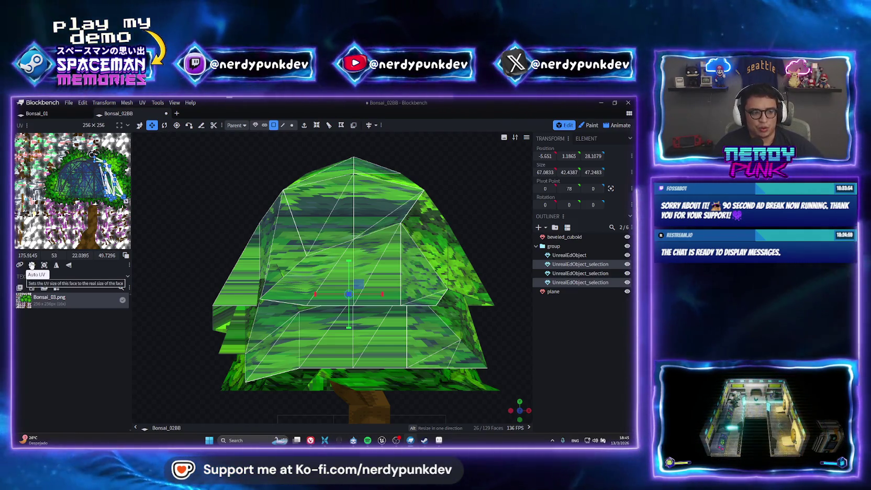
Project the selected front faces' UVs from view and shift them onto a leafy texture area
left_click(44, 265)
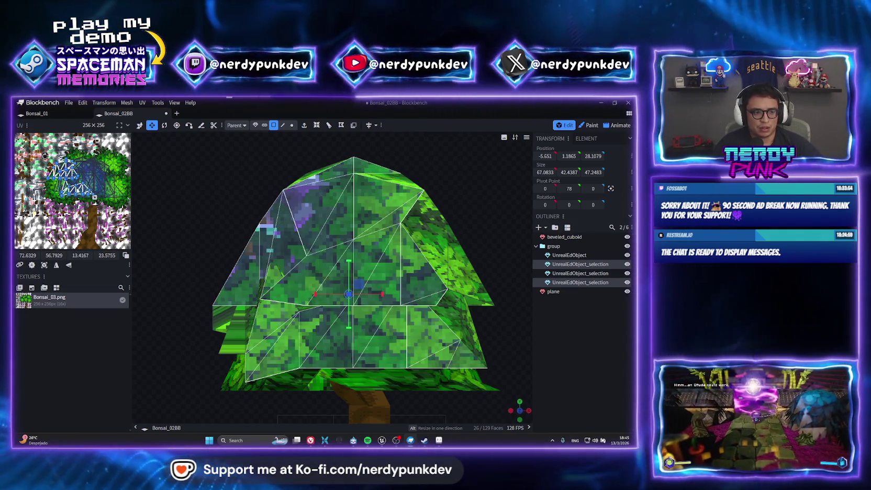
left_click_drag(45, 156, 80, 158)
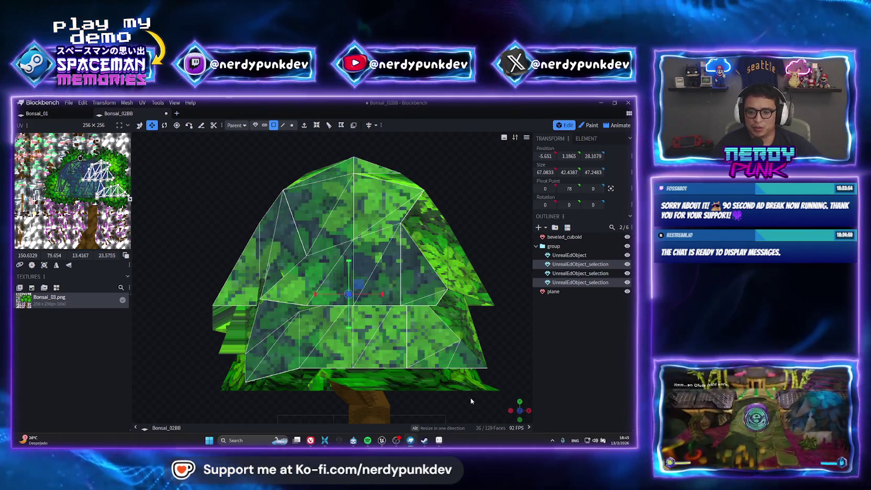
scroll(471, 367, "up", 5)
scroll(445, 325, "down", 10)
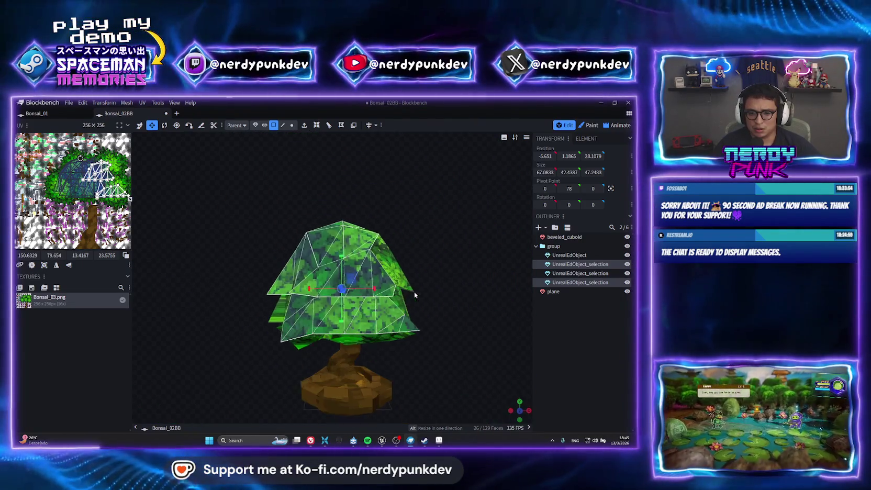
left_click_drag(267, 266, 329, 317)
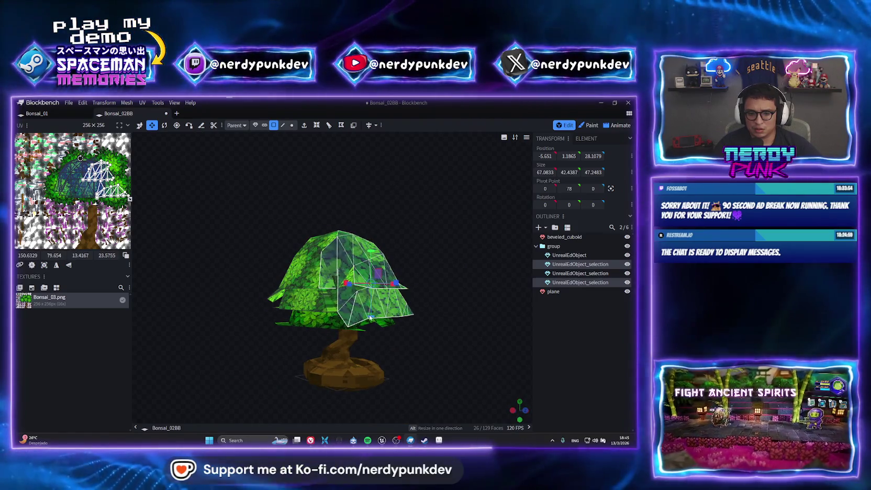
scroll(329, 317, "up", 2)
Reproject a lower canopy face from the front view and shift its UVs further right
left_click(329, 317)
scroll(329, 317, "up", 3)
scroll(335, 294, "down", 2)
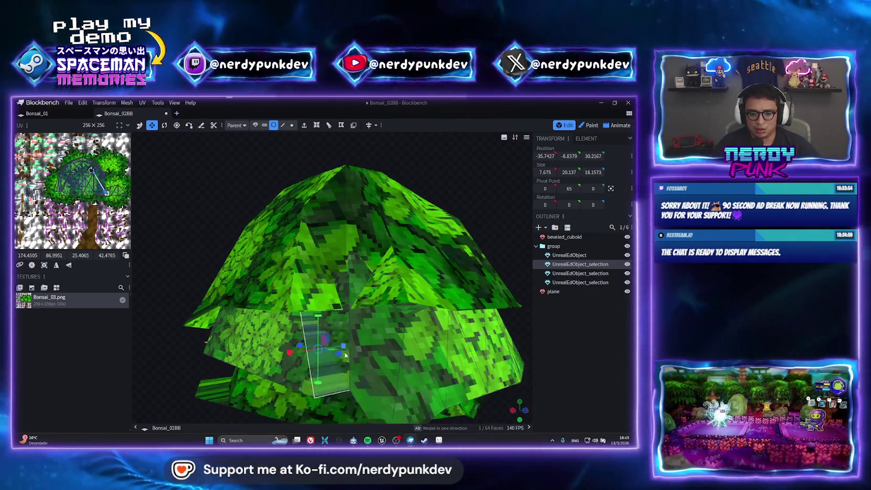
left_click(526, 411)
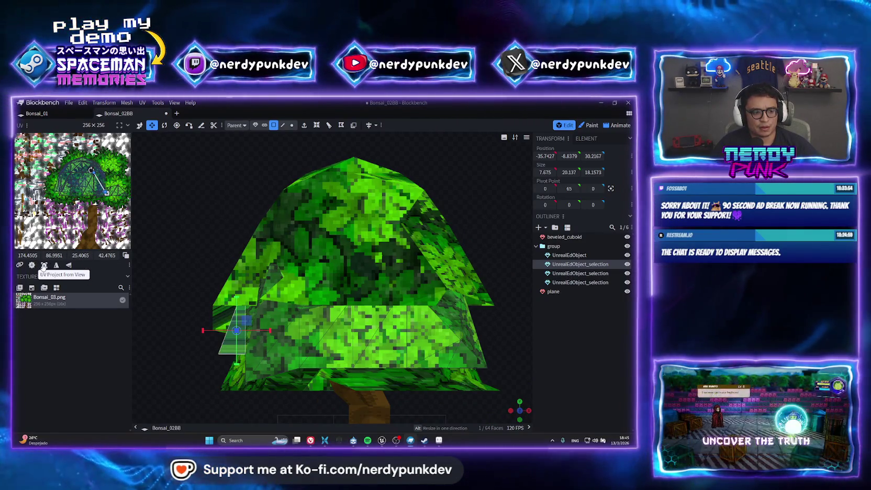
left_click(32, 266)
left_click_drag(59, 190, 111, 186)
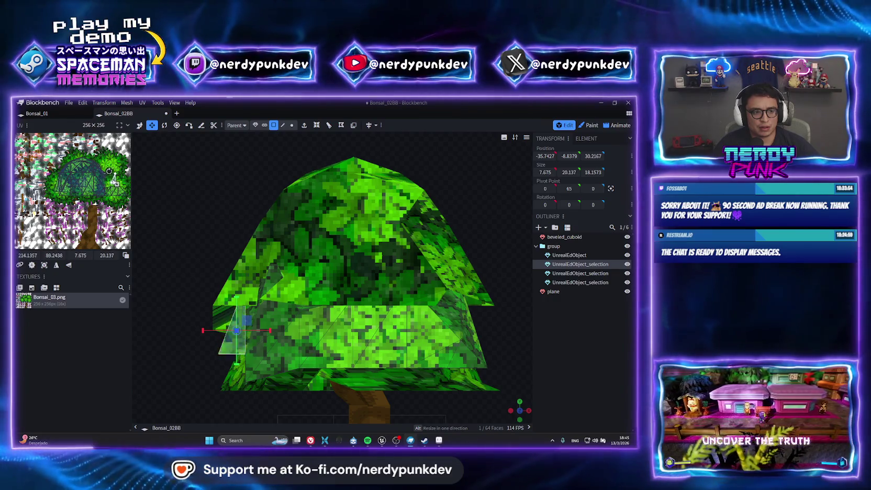
scroll(358, 297, "down", 5)
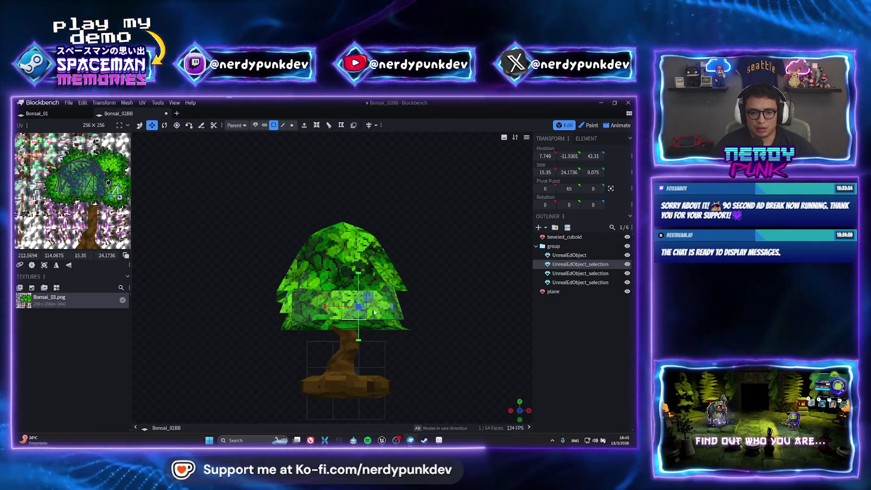
Project the bottom-edge leaf faces from a straight-on view and move their UVs lower on the texture
left_click(355, 307)
scroll(513, 383, "up", 5)
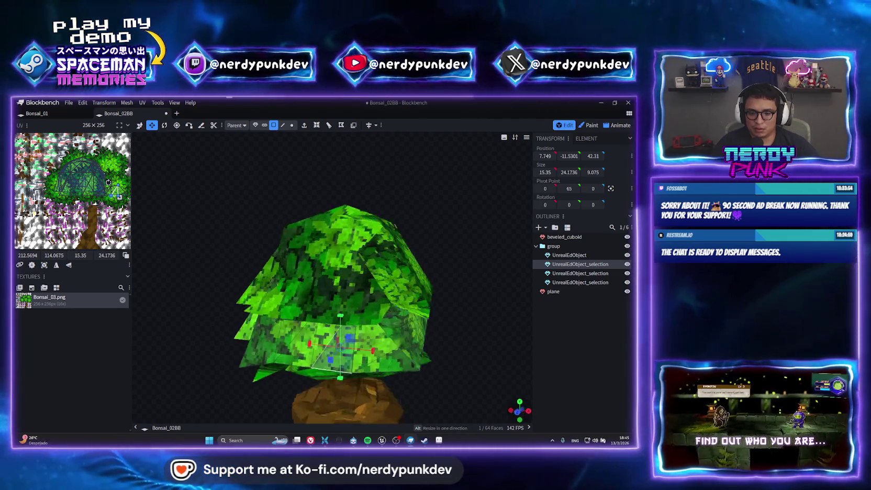
left_click_drag(366, 261, 400, 274)
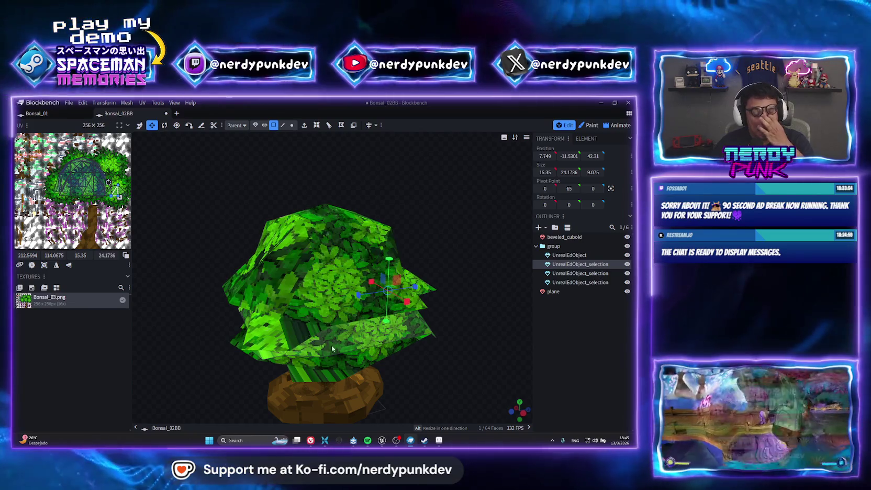
left_click_drag(367, 340, 351, 383)
left_click(325, 383)
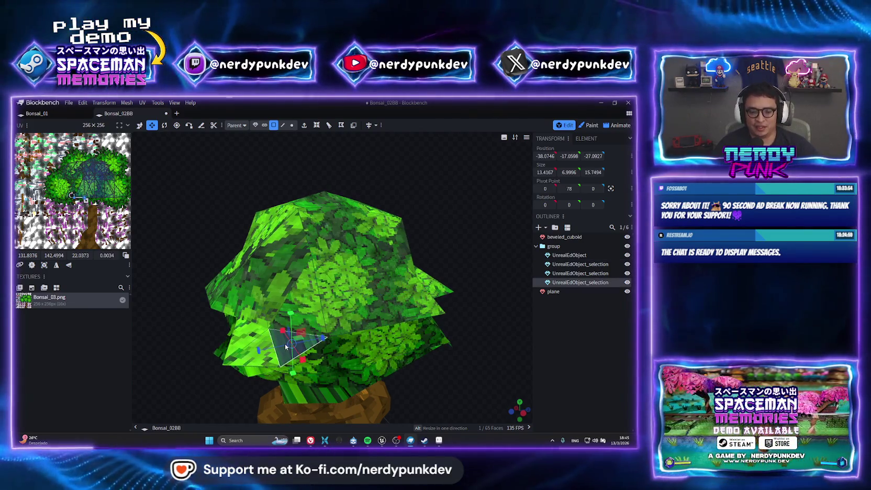
left_click(352, 393, "shift")
left_click(319, 398, "shift")
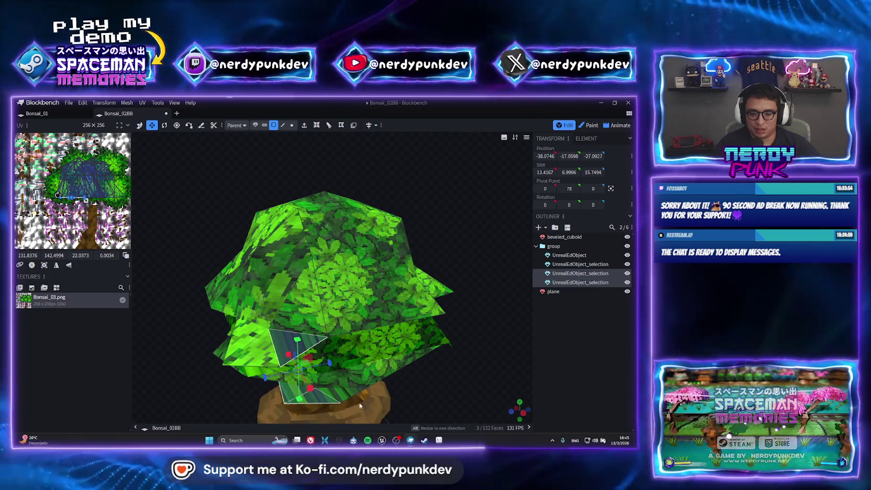
mouse_move(443, 356)
left_mouse_down()
mouse_move(354, 352)
mouse_move(441, 374)
mouse_move(445, 354)
mouse_move(322, 408)
left_mouse_up()
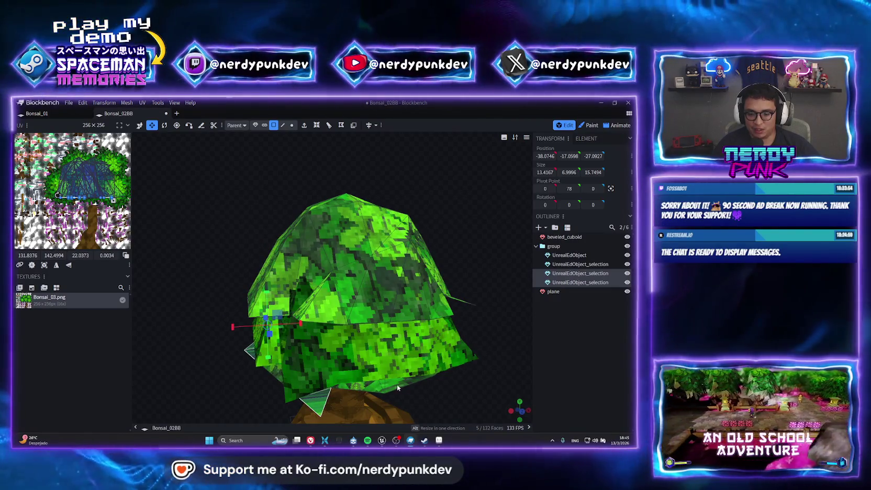
mouse_move(430, 389)
left_mouse_down()
mouse_move(482, 337)
mouse_move(496, 348)
left_mouse_up()
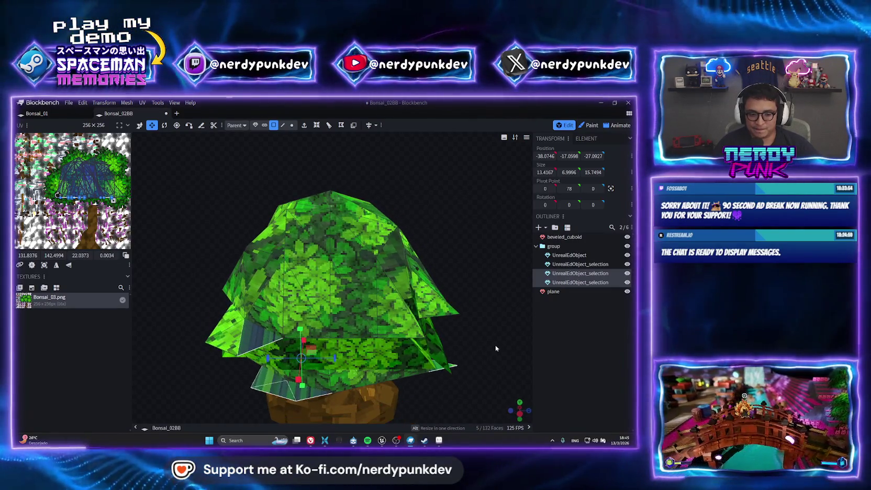
mouse_move(520, 412)
left_mouse_down()
mouse_move(501, 372)
mouse_move(519, 407)
left_mouse_up()
left_click(519, 407)
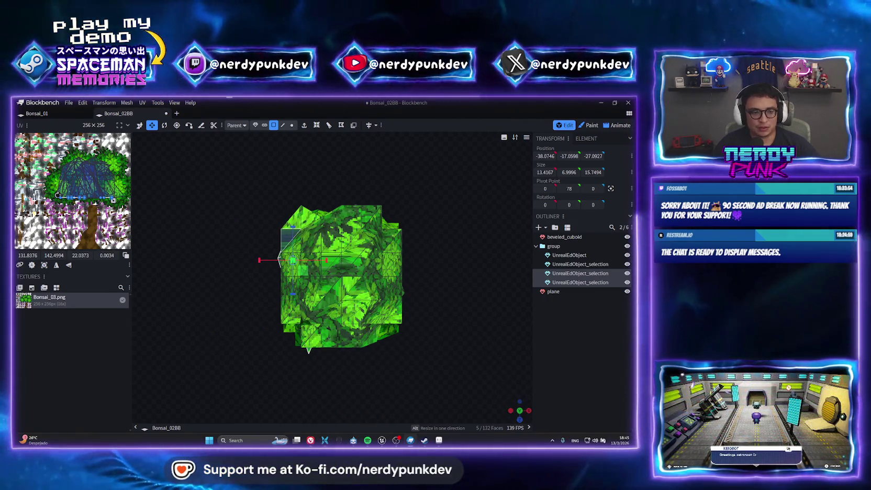
left_click(44, 265)
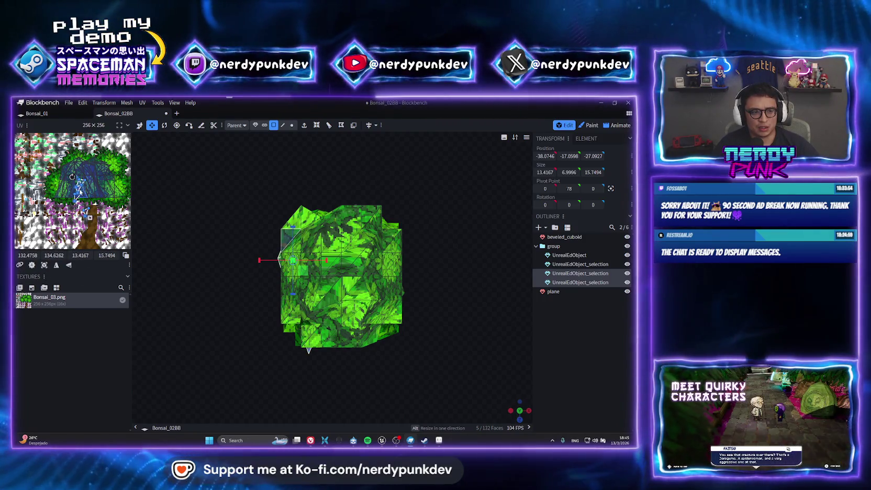
left_click_drag(107, 171, 108, 177)
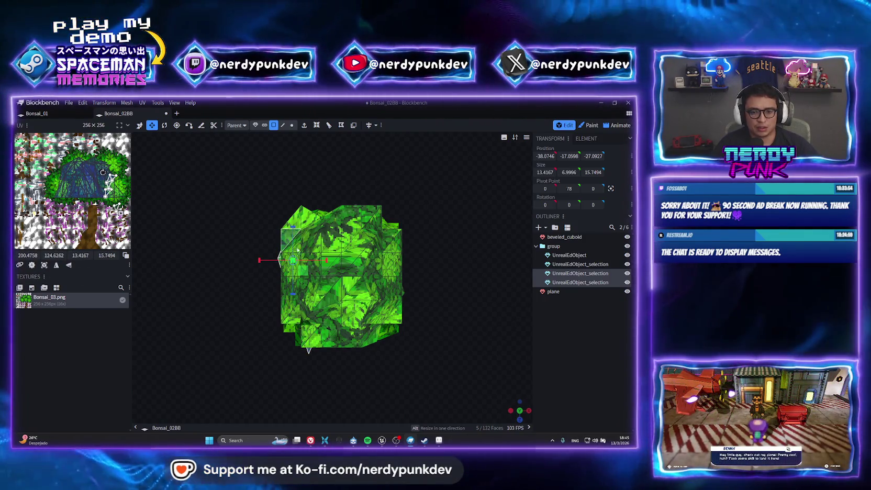
Select the remaining canopy faces and orbit the bonsai to check the crisp leaf texturing
left_click(331, 299)
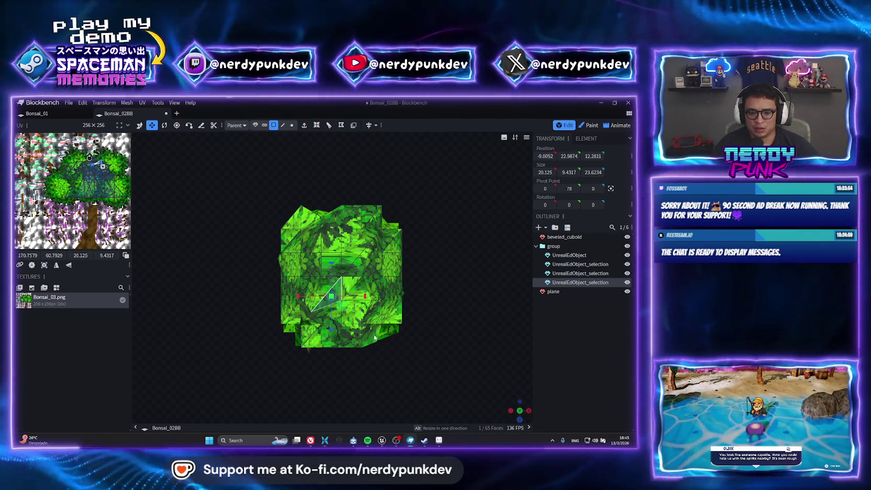
mouse_move(524, 418)
left_mouse_down()
mouse_move(404, 288)
mouse_move(418, 300)
mouse_move(377, 291)
mouse_move(340, 230)
left_mouse_up()
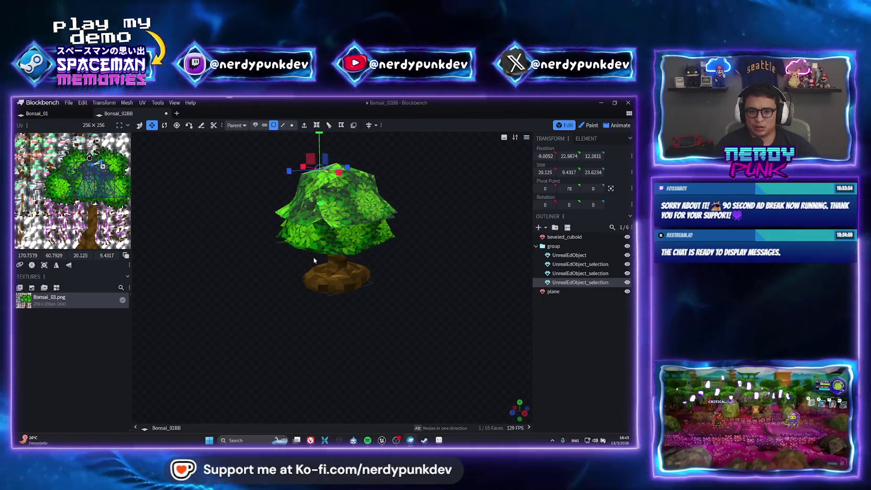
left_click(340, 230)
mouse_move(439, 301)
left_mouse_down()
mouse_move(330, 287)
mouse_move(383, 296)
mouse_move(283, 298)
mouse_move(325, 369)
left_mouse_up()
scroll(272, 272, "up", 5)
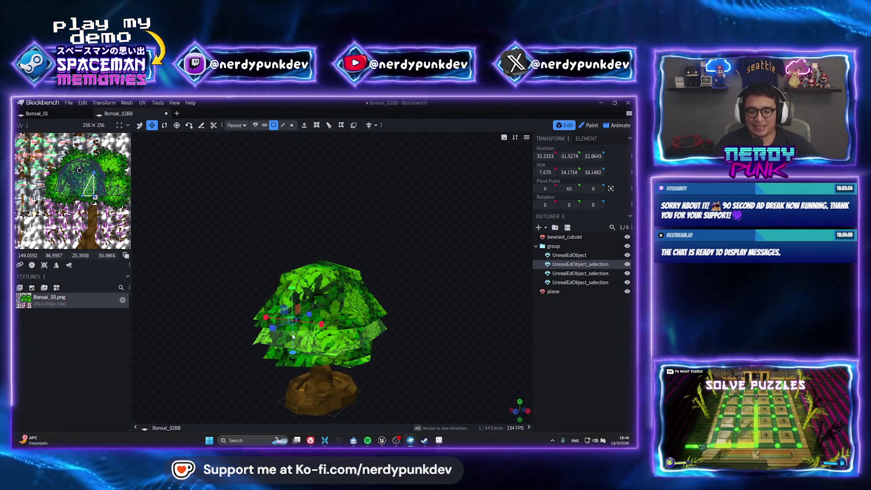
mouse_move(292, 336)
left_mouse_down()
mouse_move(400, 350)
mouse_move(182, 262)
mouse_move(233, 243)
mouse_move(308, 236)
mouse_move(281, 244)
mouse_move(379, 286)
left_mouse_up()
scroll(407, 352, "up", 3)
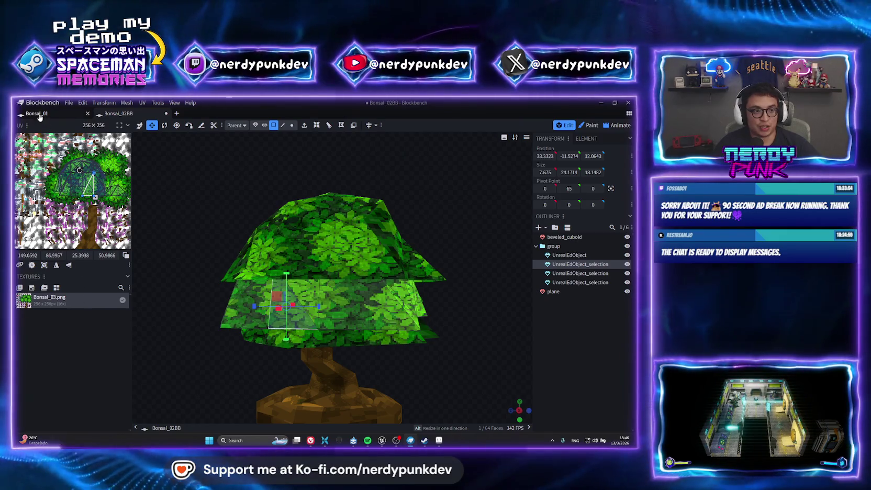
left_click(69, 103)
Start an OBJ export, then in Unreal locate BP_Pickup_Bonsai_4's assets in the Content Browser
mouse_move(142, 231)
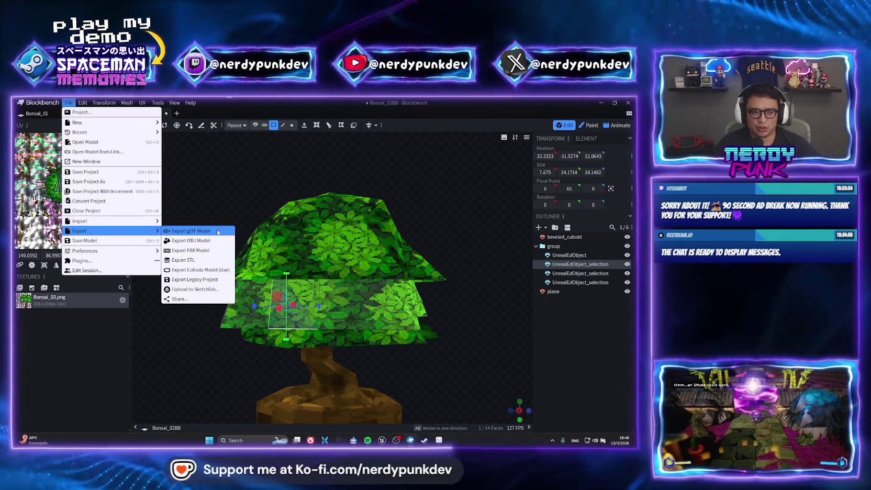
left_click(187, 241)
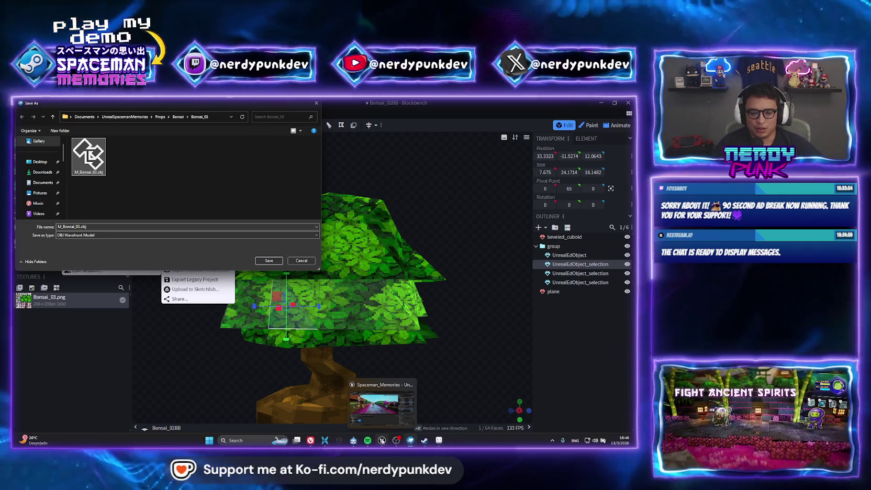
left_click(383, 441)
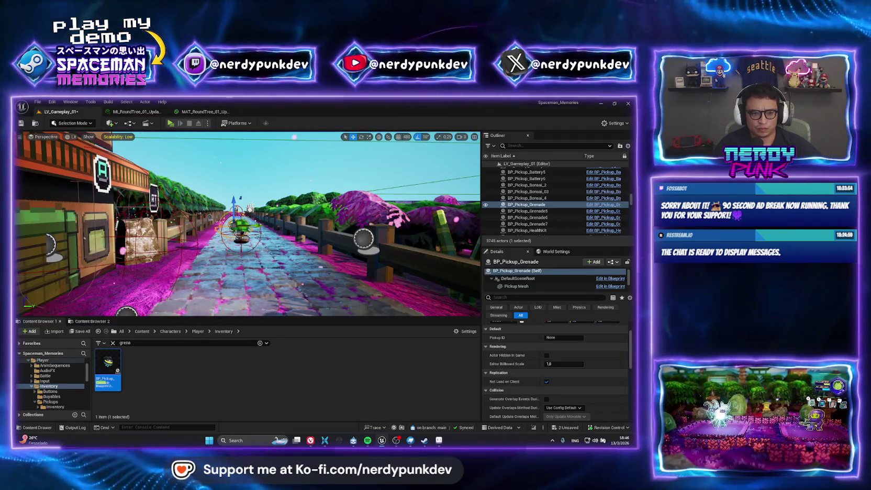
left_click(516, 199)
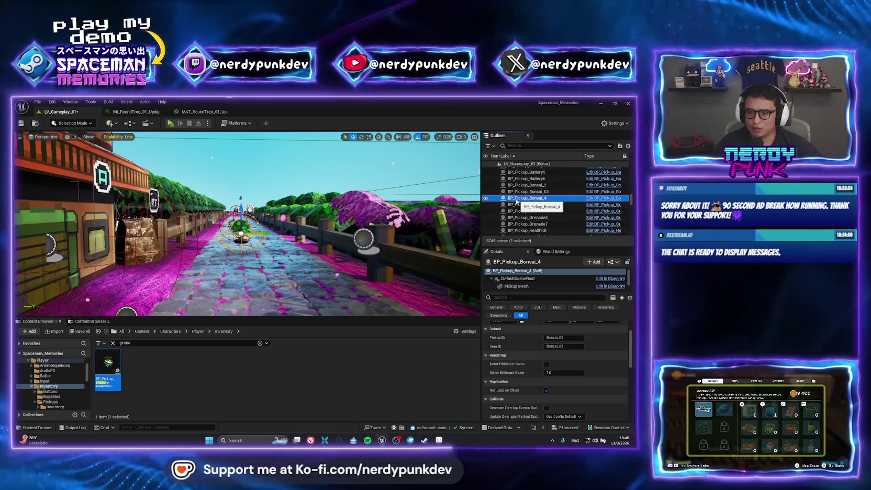
key("ctrl+b")
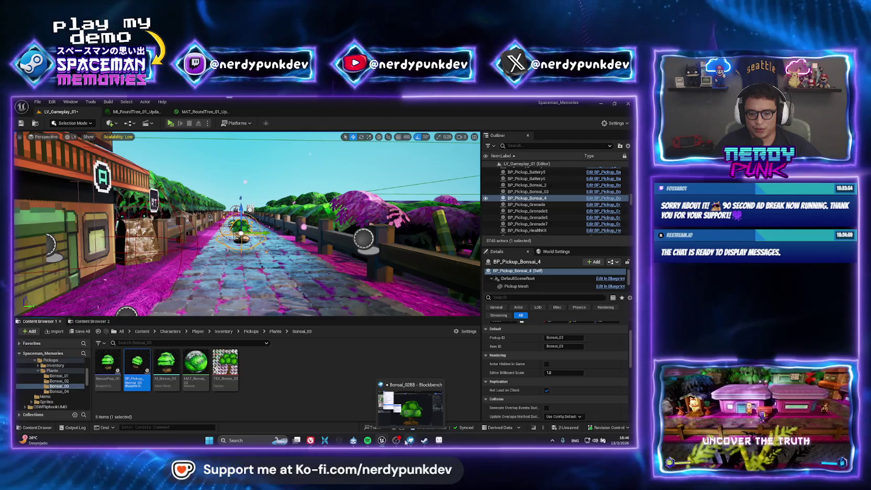
Save the OBJ export over M_Bonsai_03.obj and return to Unreal Engine
left_click(406, 442)
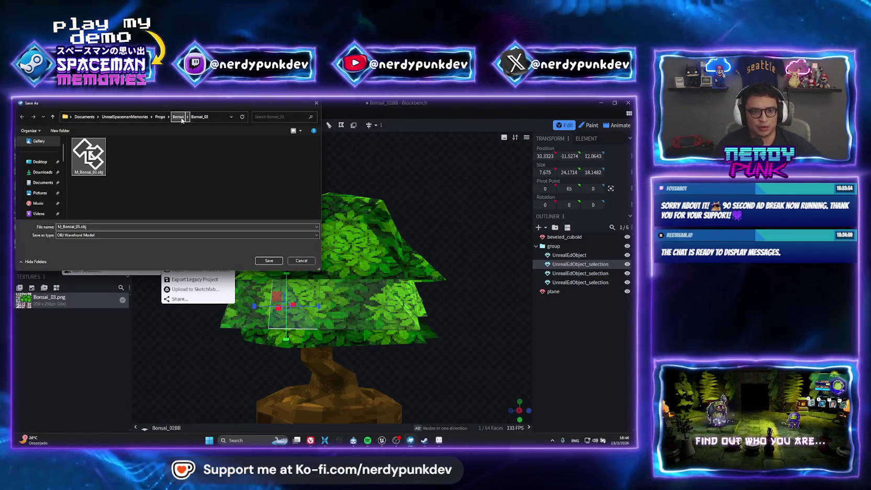
left_click(269, 260)
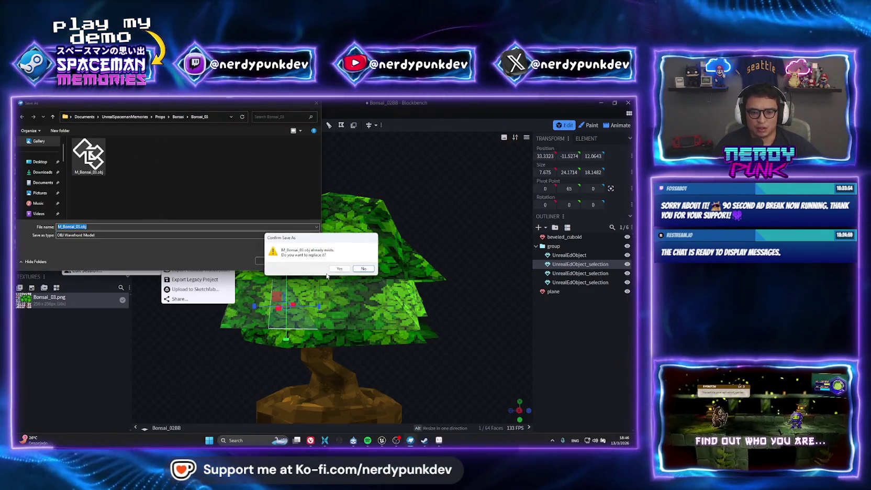
left_click(339, 268)
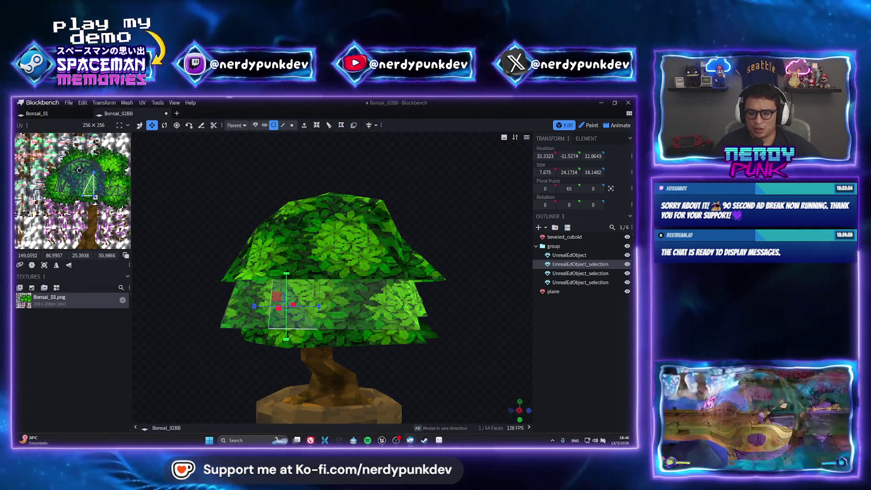
left_click(382, 441)
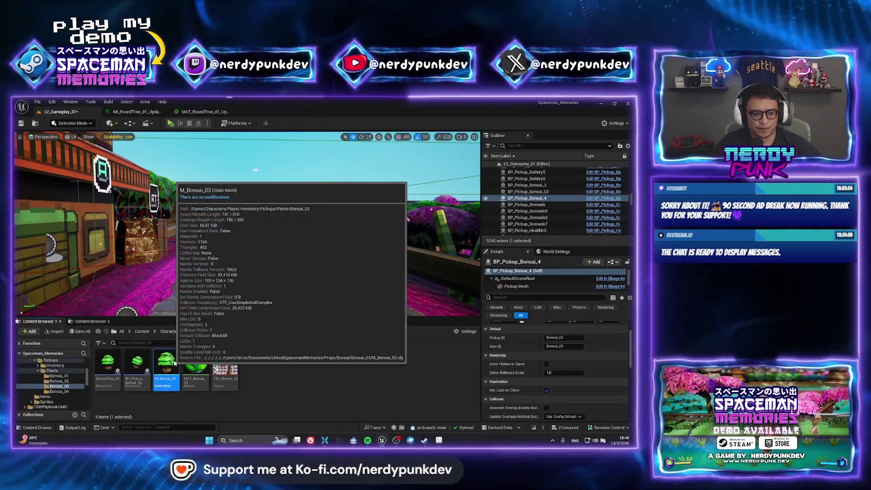
Reimport the M_Bonsai_03 mesh from the updated OBJ file
right_click(172, 361)
left_click(212, 182)
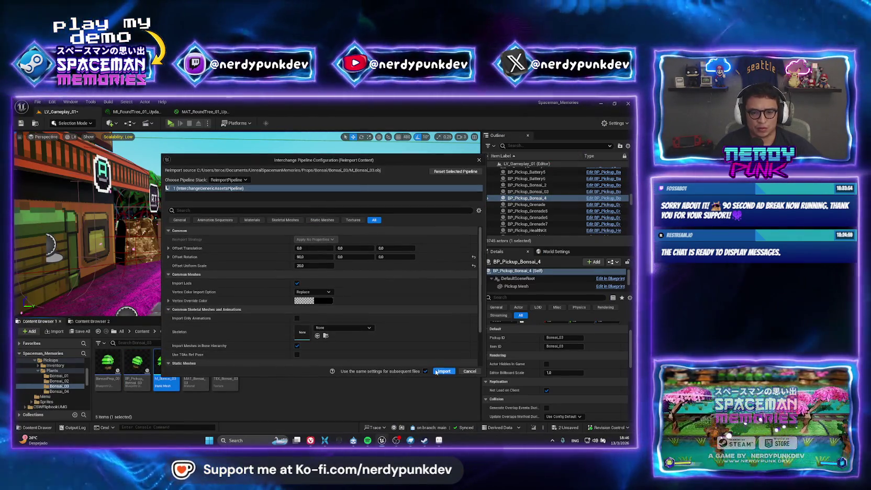
left_click(433, 370)
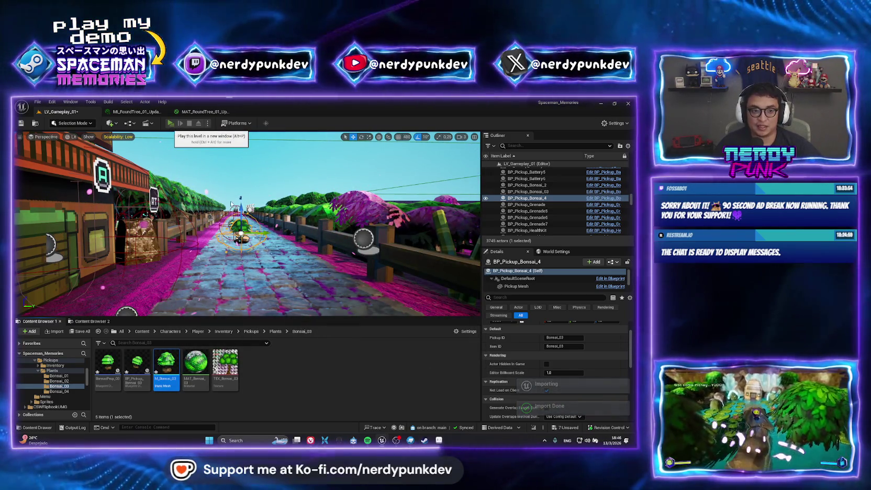
Play the level in a standalone window, collecting the bonsai pickup and health kit, then exit with Esc
left_click(171, 123)
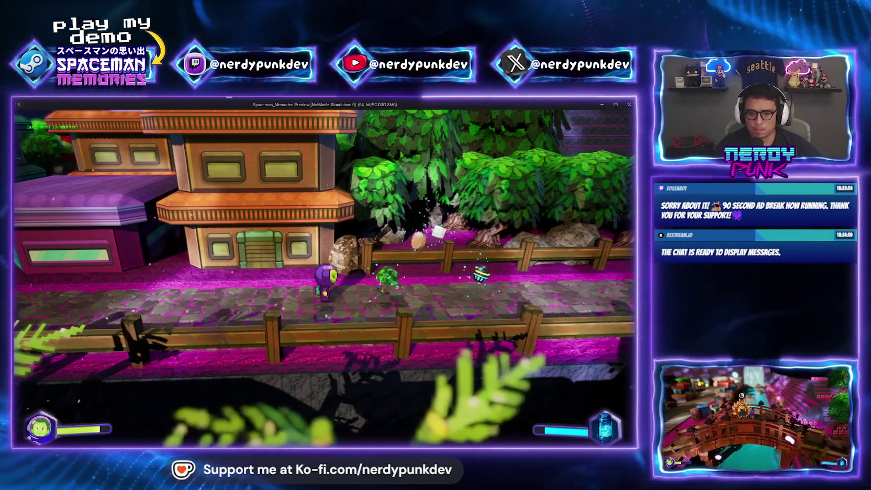
key("d")
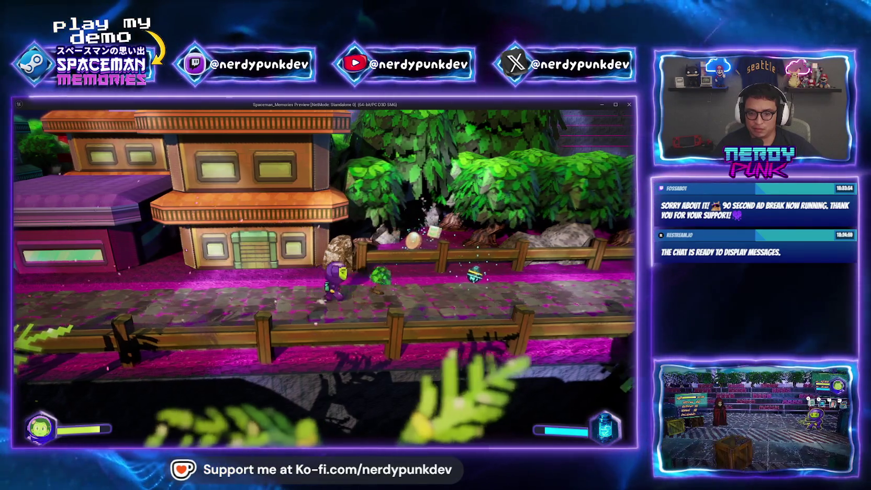
key("d")
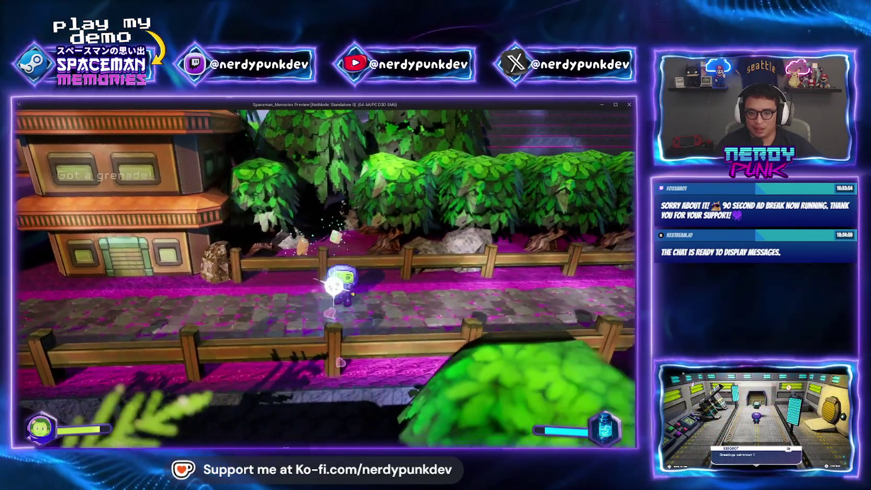
key("a")
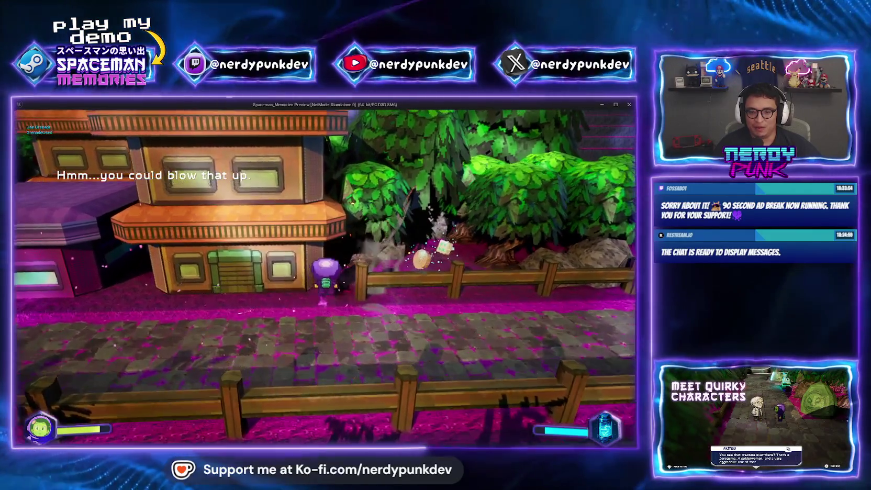
key("d")
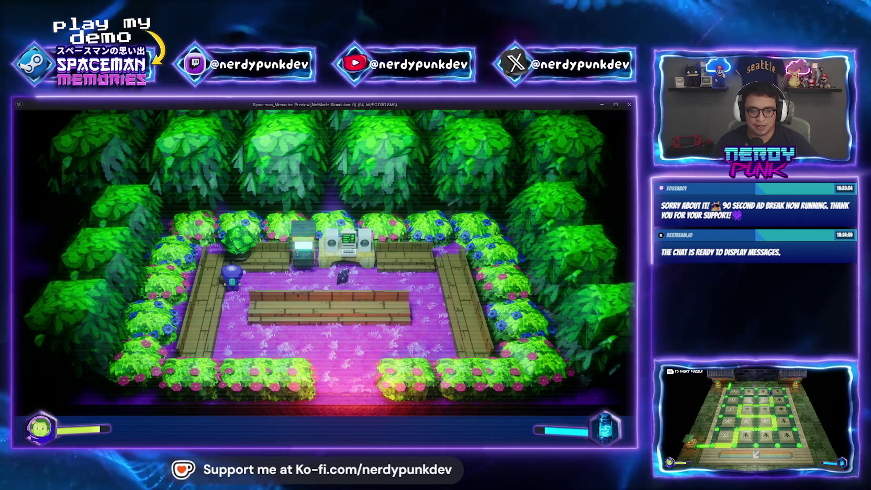
key("Escape")
left_click(135, 368)
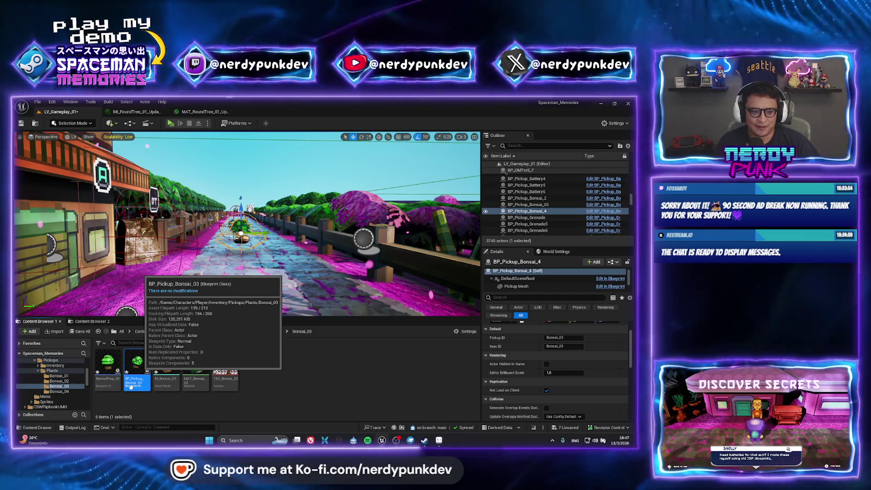
In BonsaiProp_03's Blueprint viewport, add a Spot Light component found by searching 'light'
double_click(248, 242)
left_click(126, 136)
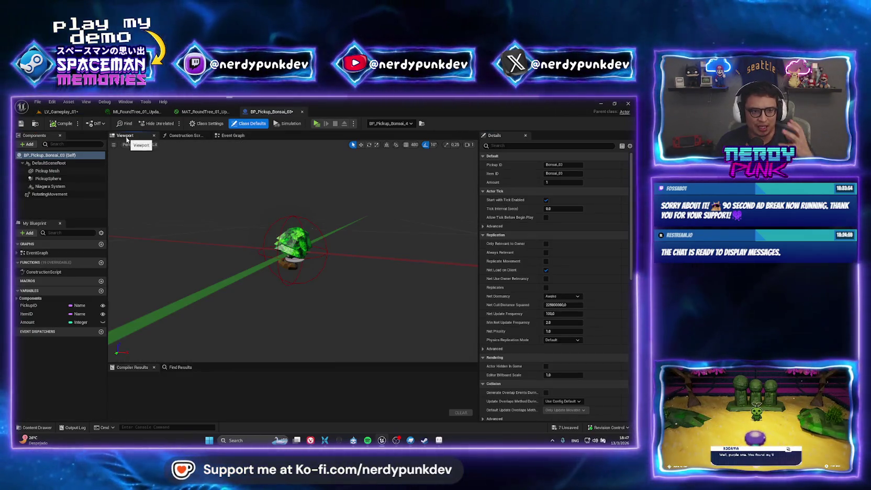
left_click(73, 112)
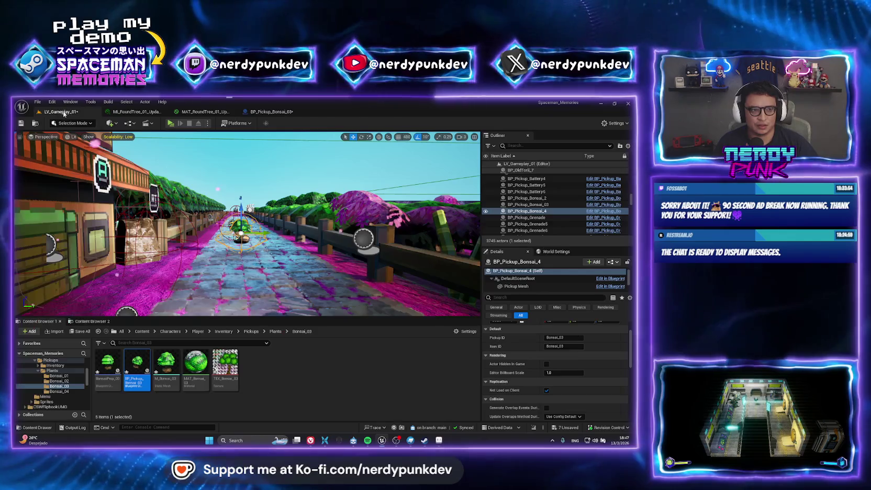
double_click(108, 363)
left_click(125, 135)
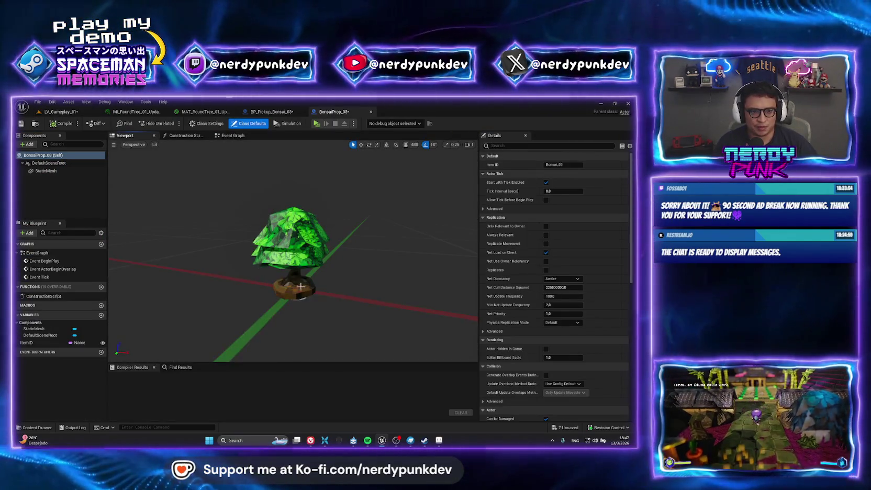
left_click(28, 144)
type("light")
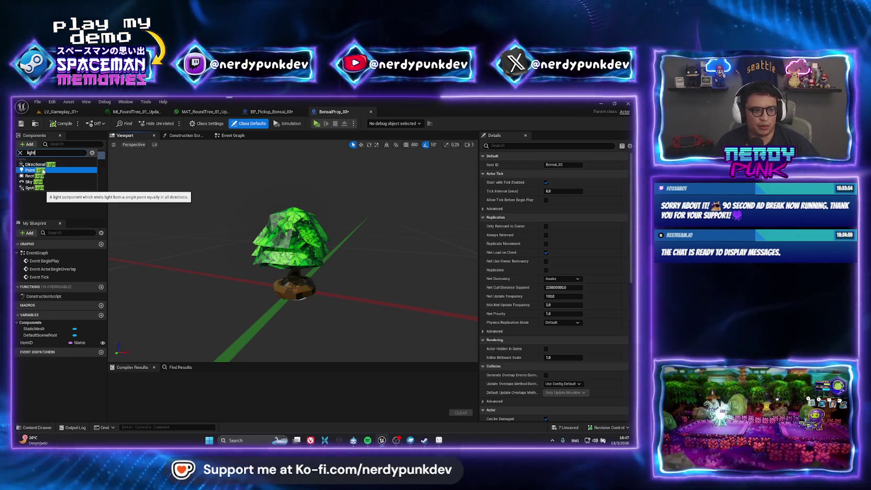
left_click(30, 187)
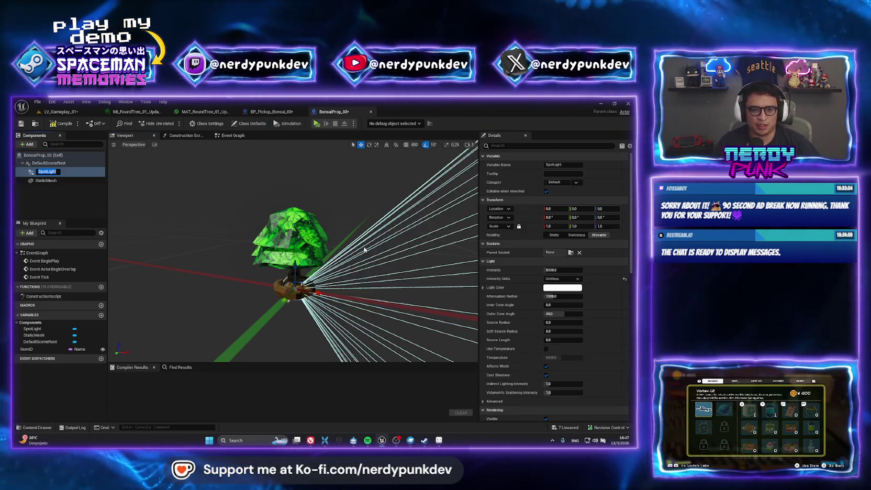
Raise the SpotLight above the bonsai and pitch it -90 to point straight down
left_click(296, 283)
left_click_drag(296, 284, 296, 152)
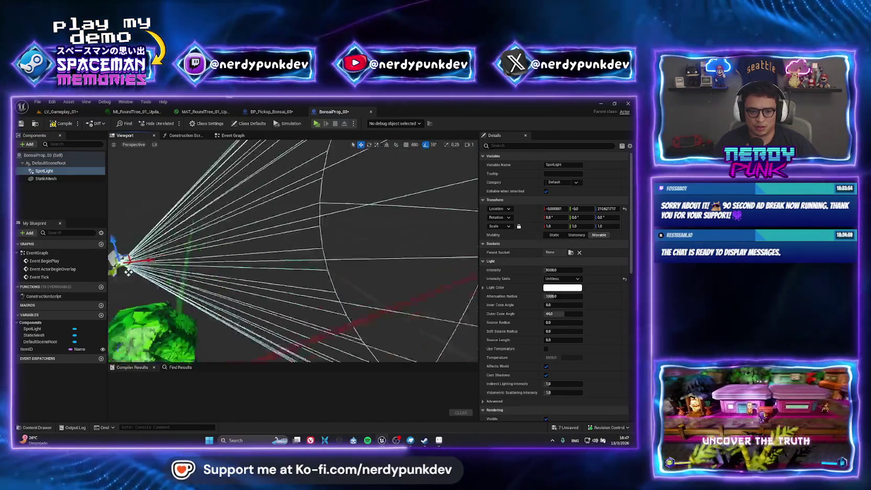
mouse_move(221, 164)
left_mouse_down()
mouse_move(244, 166)
mouse_move(222, 165)
left_mouse_up()
key("e")
left_click_drag(283, 231, 252, 235)
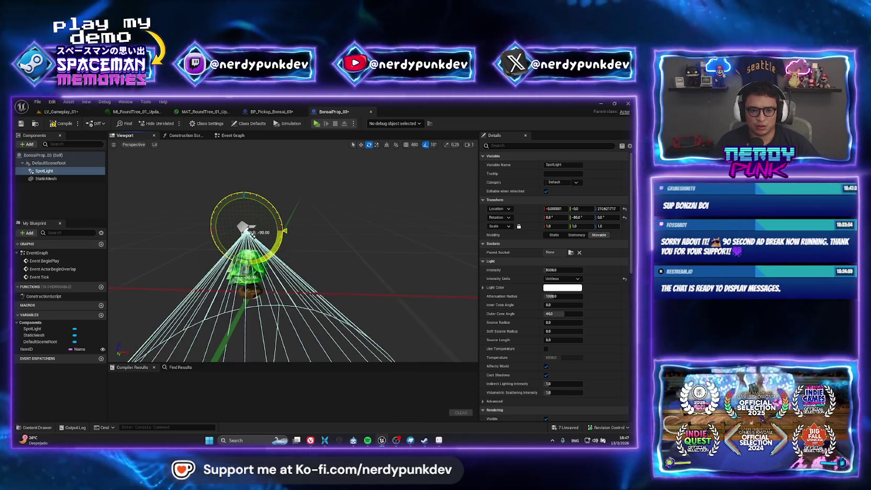
key("w")
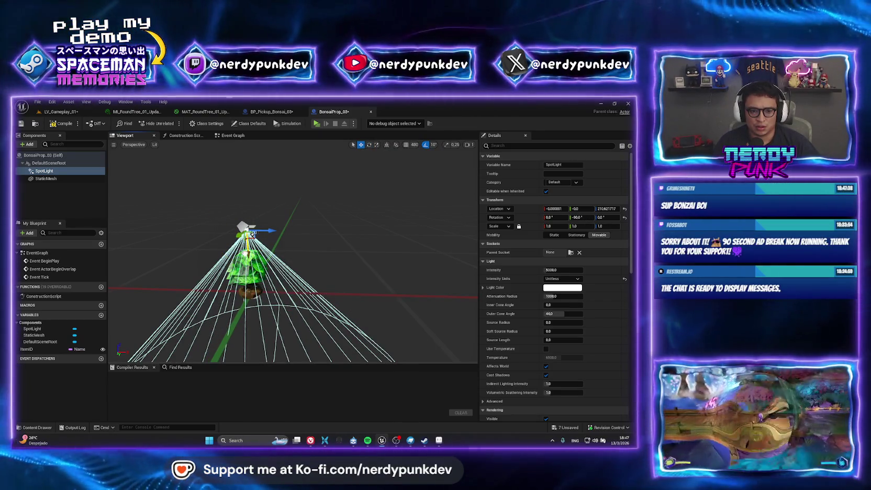
mouse_move(251, 234)
left_mouse_down()
mouse_move(245, 149)
mouse_move(242, 190)
left_mouse_up()
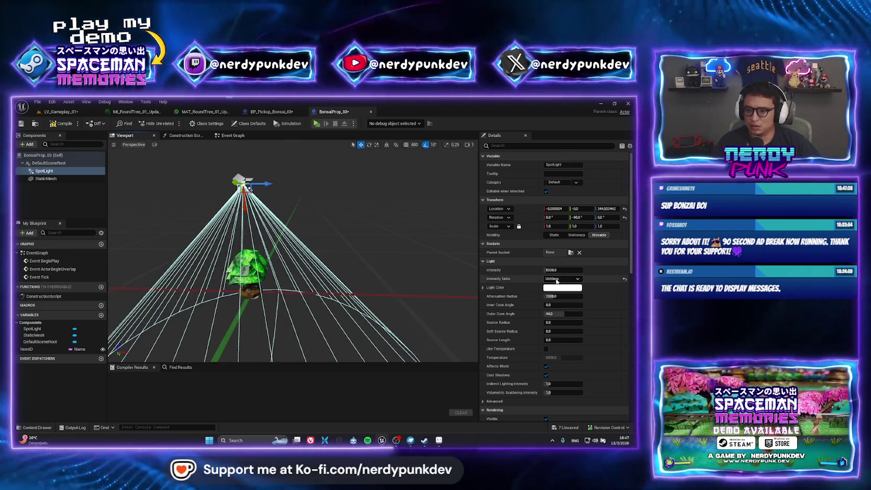
Reduce the spotlight's Attenuation Radius and Outer Cone Angle, then compile the Blueprint
mouse_move(632, 215)
left_mouse_down()
mouse_move(633, 263)
mouse_move(631, 226)
left_mouse_up()
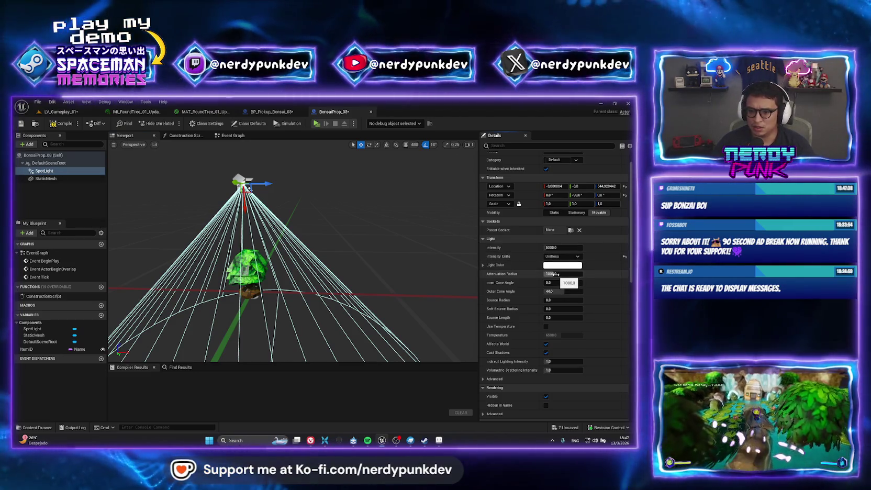
mouse_move(557, 274)
left_mouse_down()
mouse_move(524, 274)
mouse_move(550, 274)
mouse_move(560, 291)
left_mouse_up()
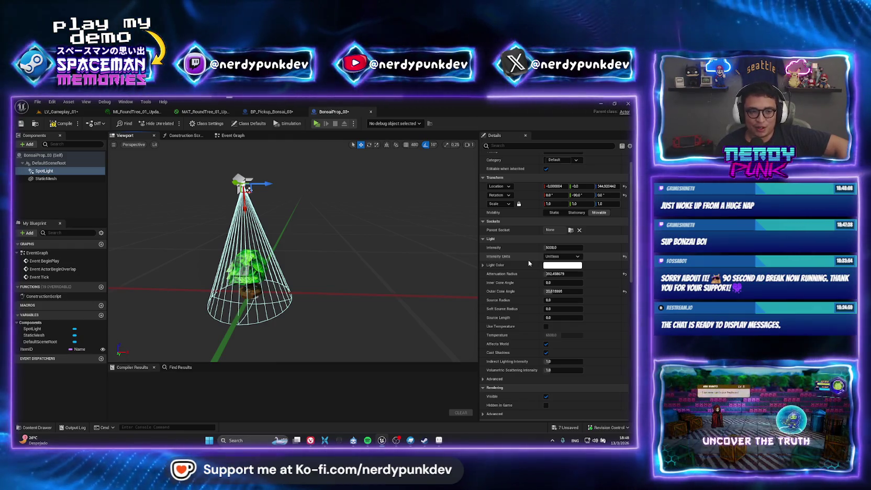
left_click(61, 123)
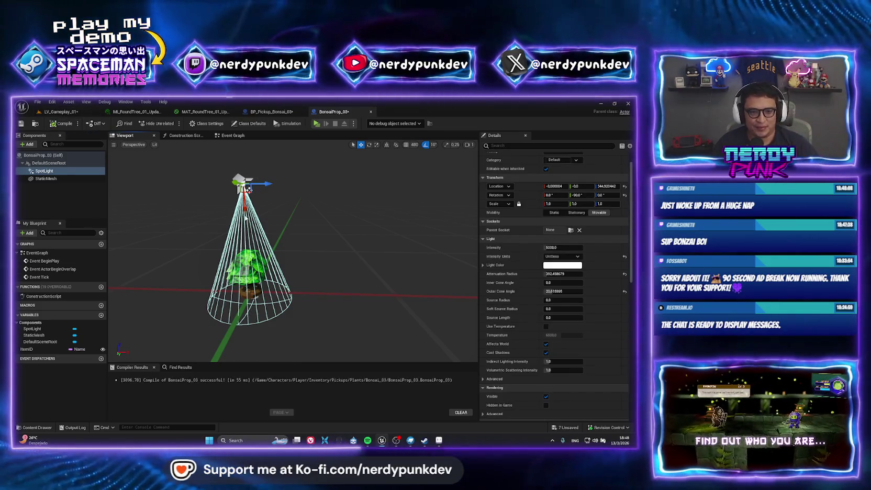
Set the spotlight's Light Color to a warm yellow in the Color Picker
mouse_move(246, 214)
left_mouse_down()
mouse_move(292, 190)
mouse_move(240, 180)
mouse_move(343, 148)
mouse_move(195, 185)
mouse_move(284, 242)
mouse_move(330, 241)
left_mouse_up()
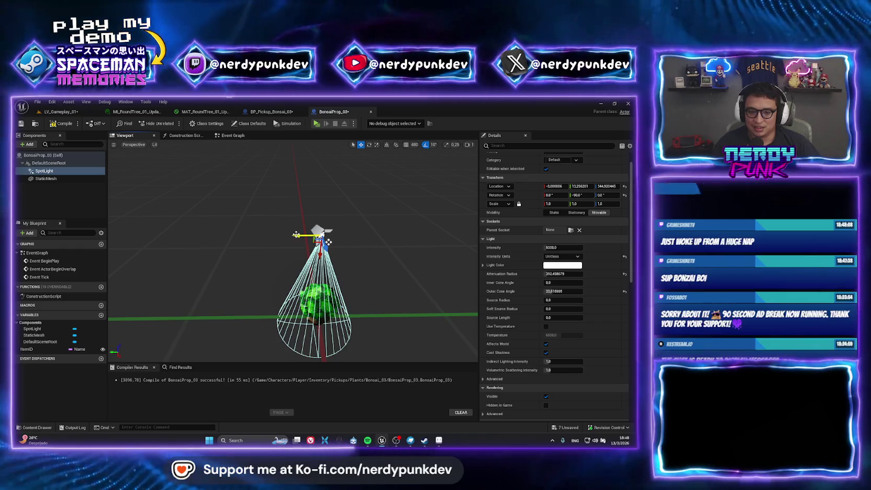
left_click(555, 266)
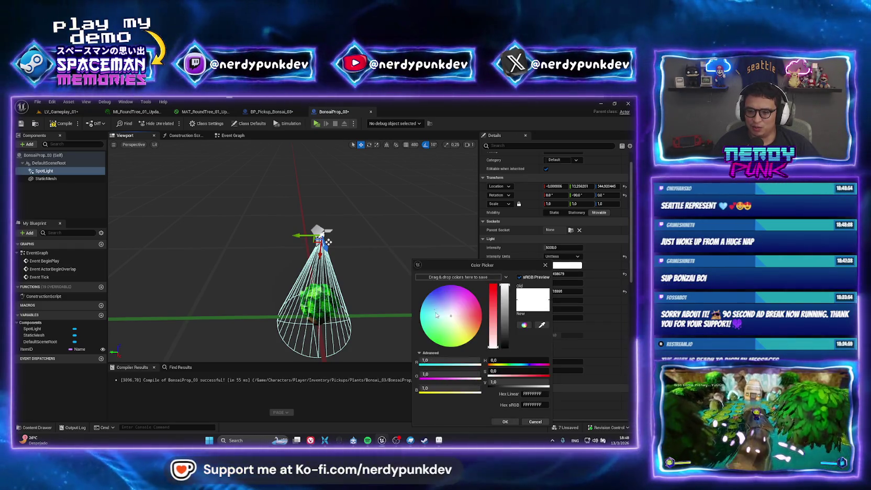
left_click(464, 330)
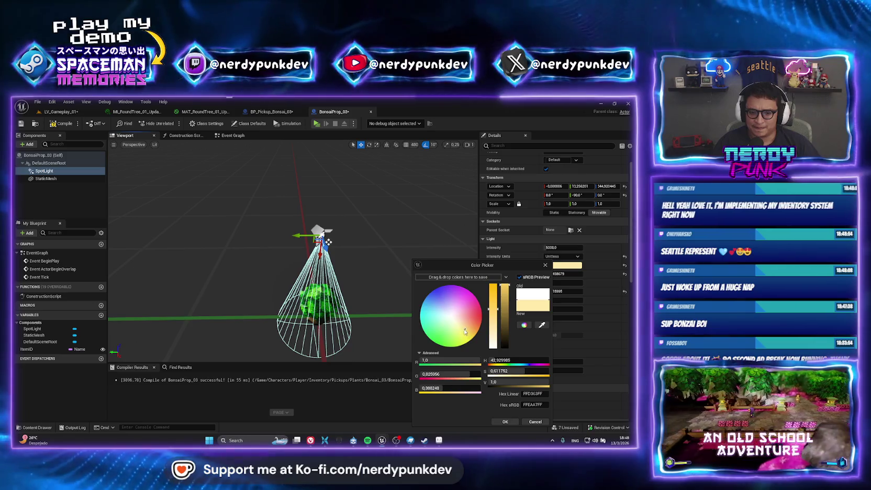
left_click_drag(464, 329, 464, 332)
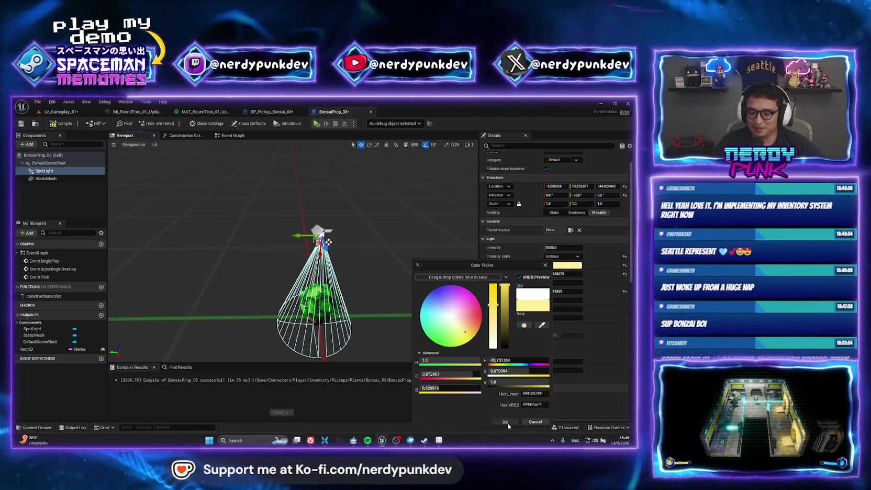
left_click(506, 422)
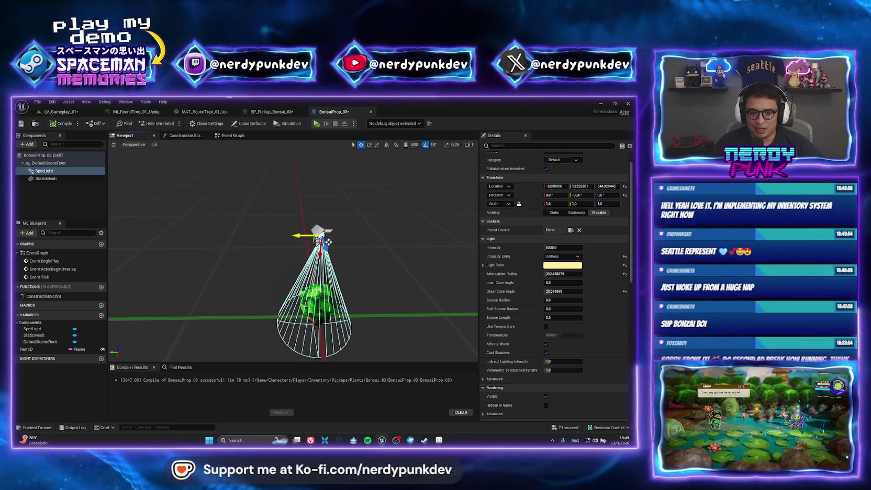
Nudge the spotlight sideways, recompile BonsaiProp_03, and return to LV_Gameplay_01
left_click_drag(328, 242, 325, 242)
left_click(64, 124)
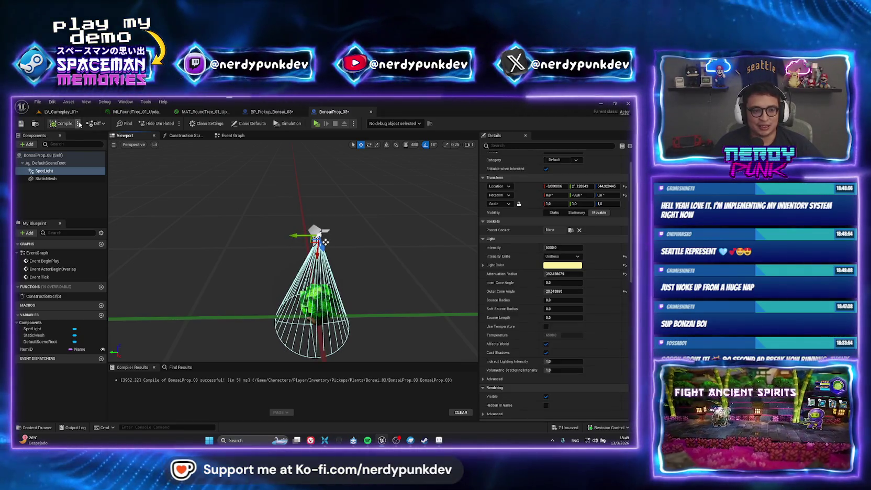
mouse_move(390, 337)
left_mouse_down()
mouse_move(309, 336)
mouse_move(319, 197)
left_mouse_up()
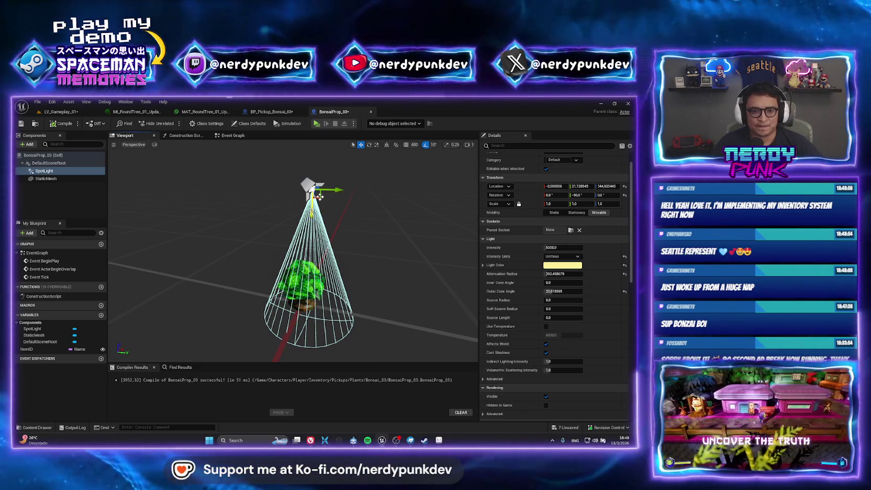
left_click(60, 112)
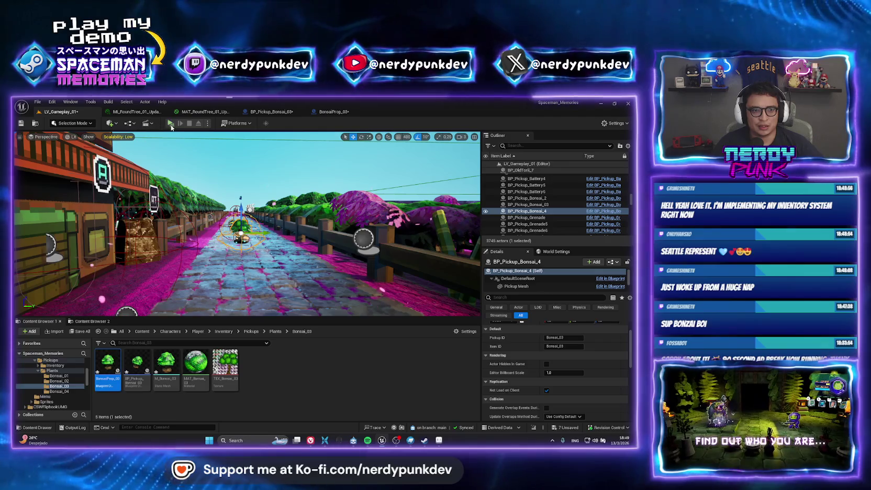
key("alt+p")
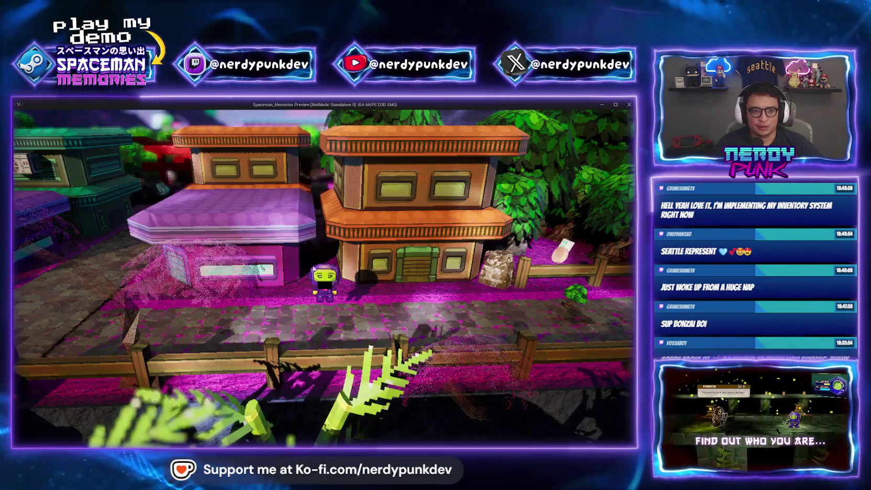
key("a")
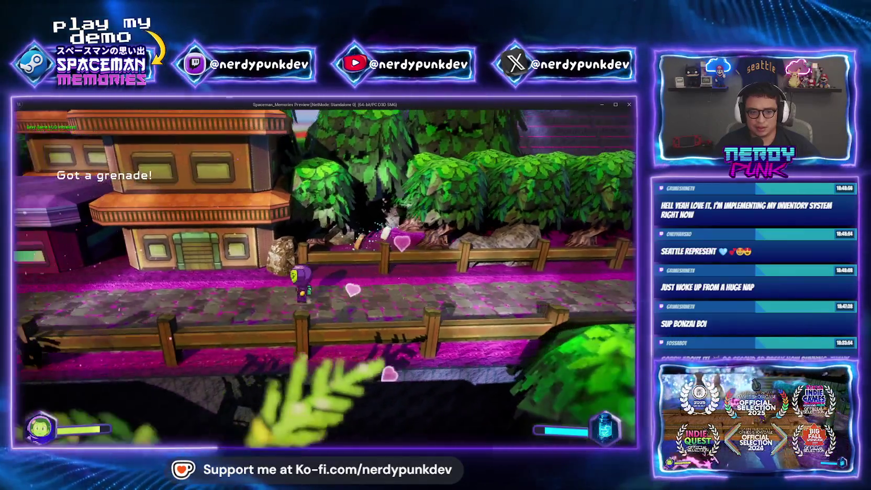
key("w")
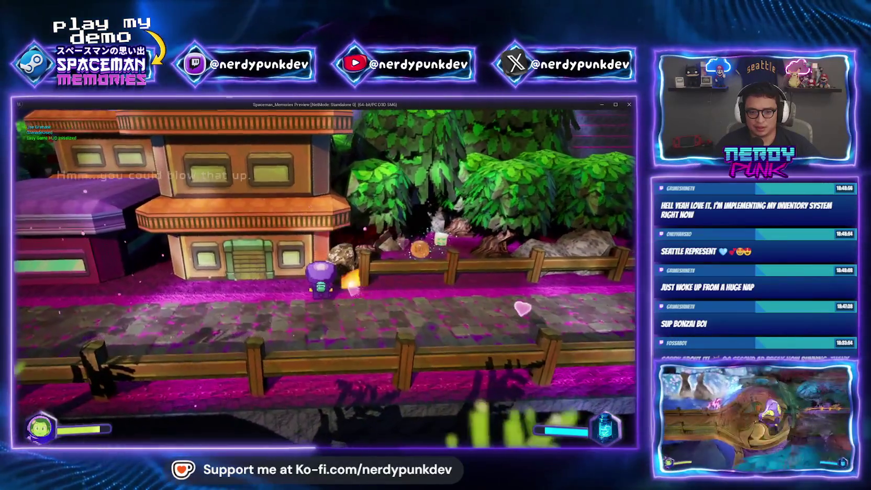
key("e")
key("w")
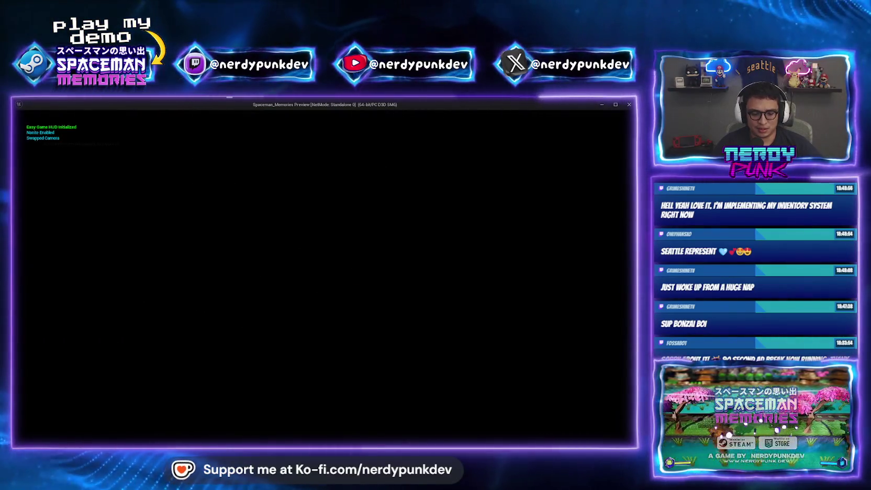
key("a")
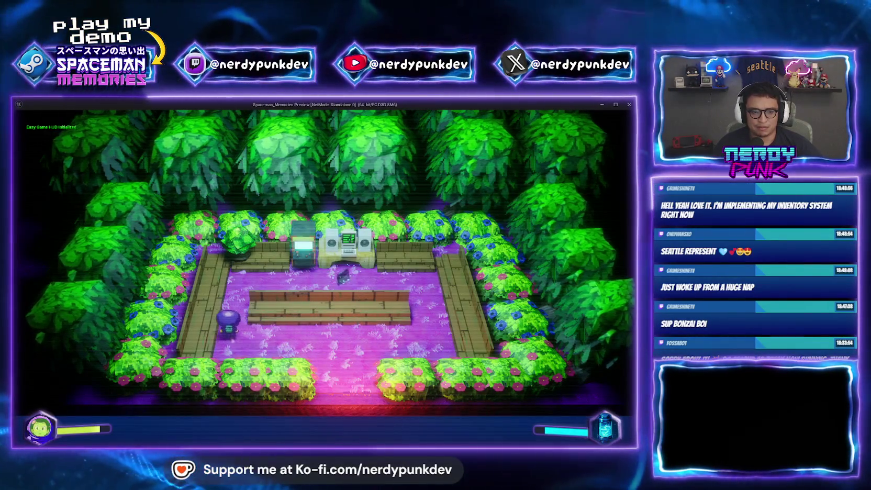
key("w")
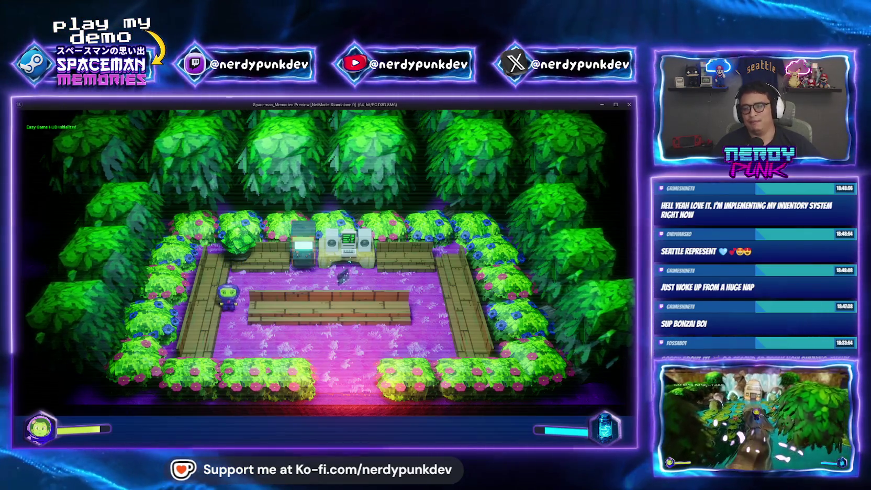
key("Escape")
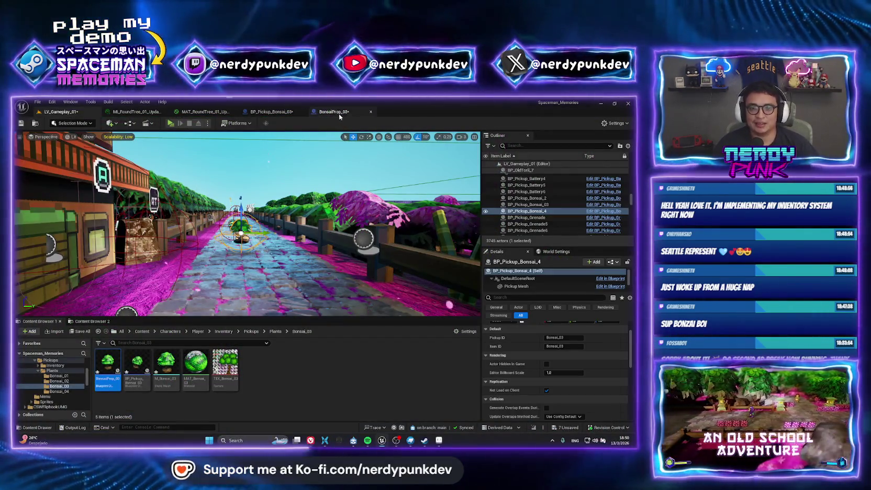
left_click(271, 112)
Raise the BonsaiProp_03 spotlight's intensity to about 48619, undoing an accidental move
left_click(334, 112)
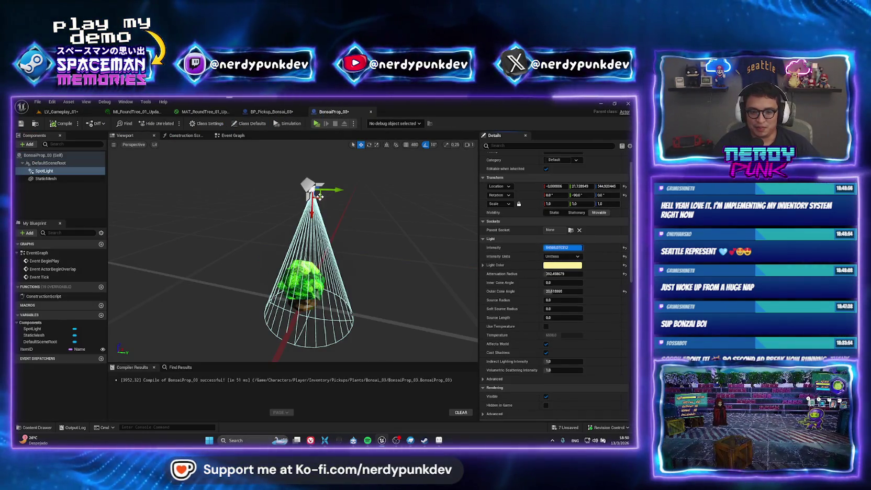
mouse_move(320, 197)
left_mouse_down()
mouse_move(400, 178)
mouse_move(272, 179)
mouse_move(302, 186)
mouse_move(295, 252)
mouse_move(293, 225)
mouse_move(247, 236)
mouse_move(269, 191)
mouse_move(305, 201)
mouse_move(286, 195)
left_mouse_up()
key("e")
key("w")
key("ctrl+z")
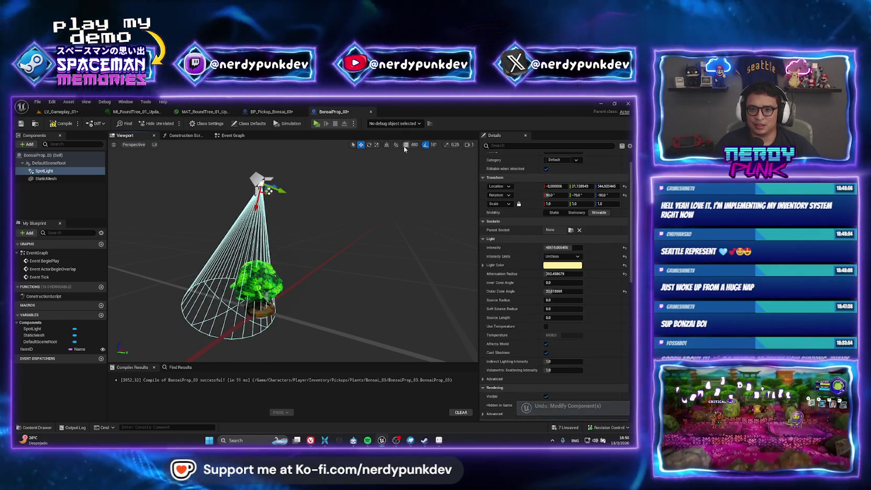
Frame the spotlight, move it further along Y, and return to LV_Gameplay_01
key("f")
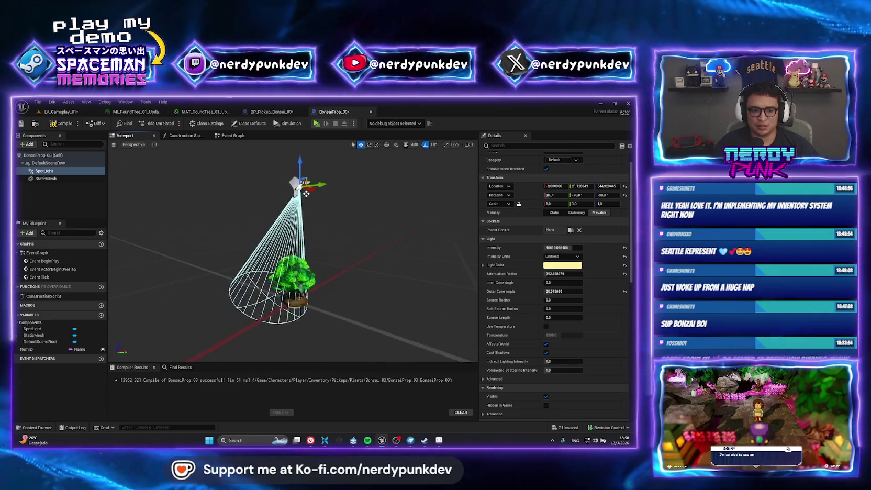
mouse_move(299, 245)
left_mouse_down()
mouse_move(339, 212)
mouse_move(322, 212)
left_mouse_up()
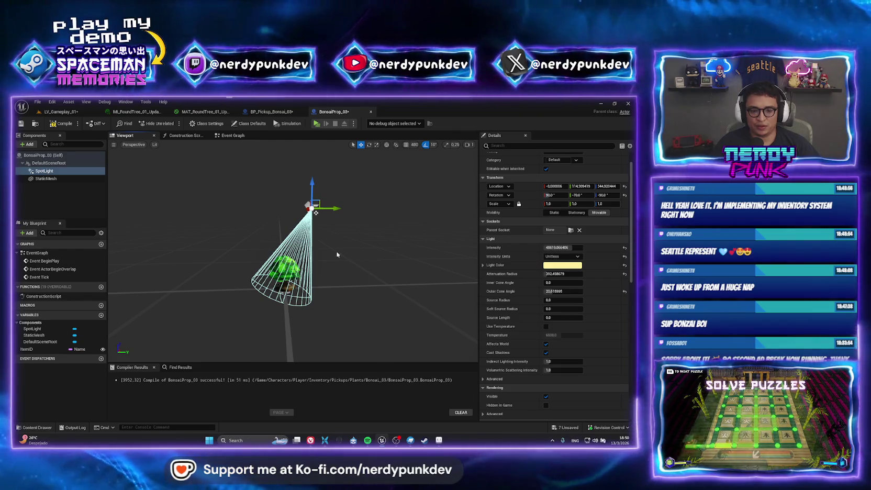
left_click_drag(337, 255, 361, 223)
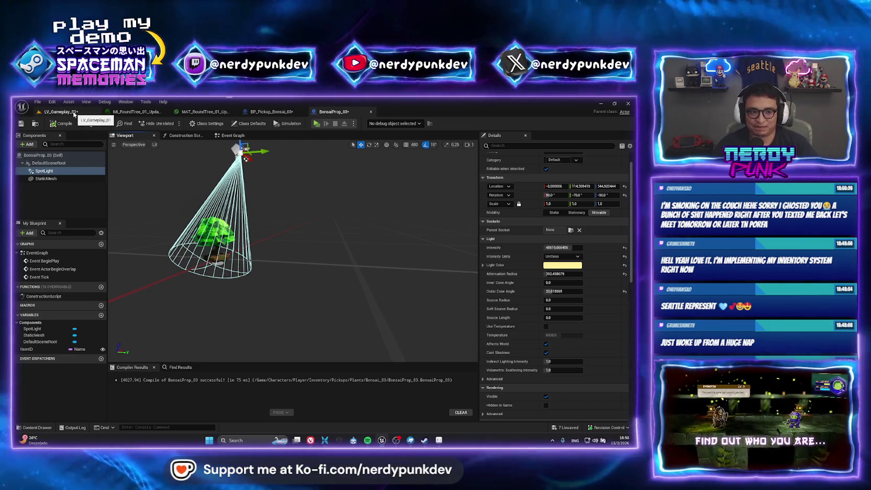
left_click(59, 112)
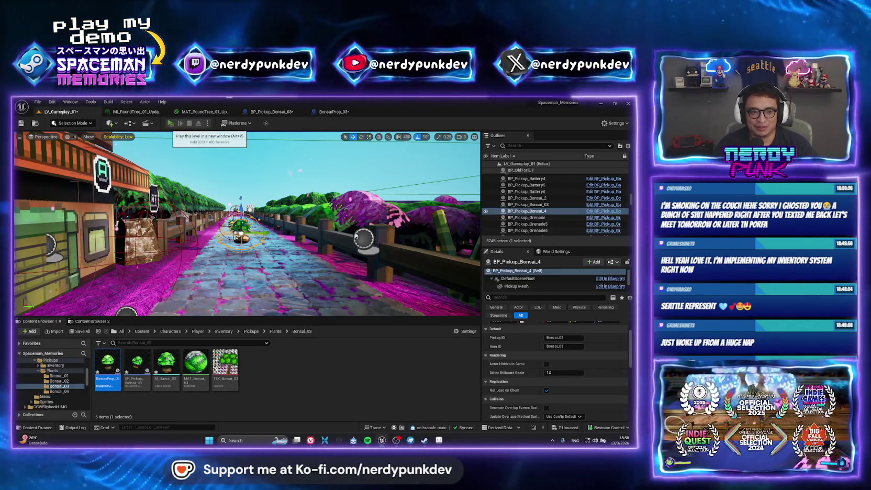
Play the level in a new window, throw a grenade at the rock, and enter the hidden garden
left_click(170, 124)
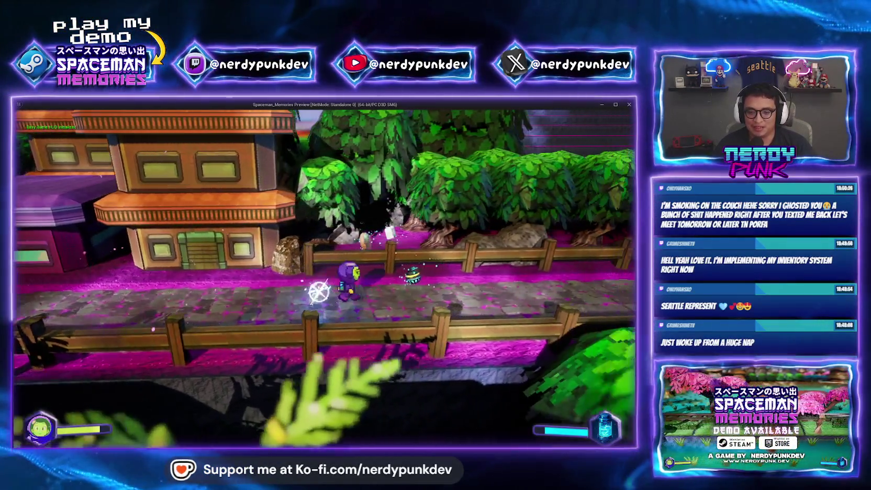
key("d")
key("a")
key("g")
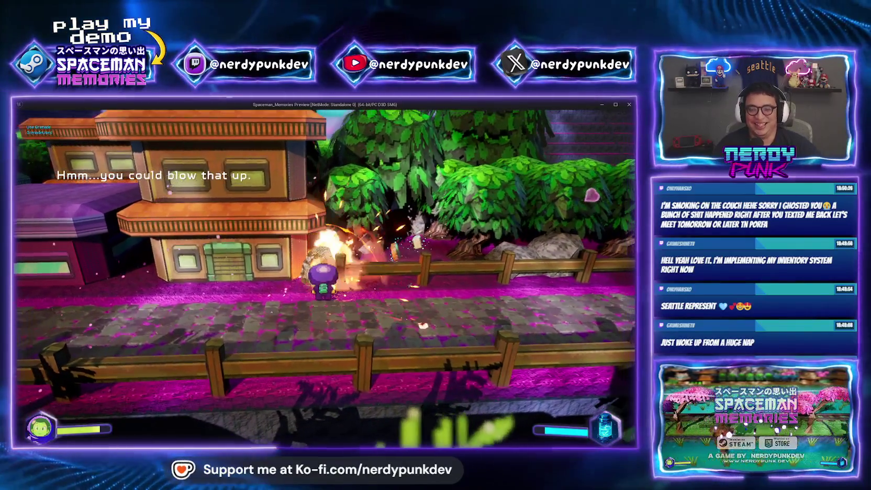
key("w")
key("d")
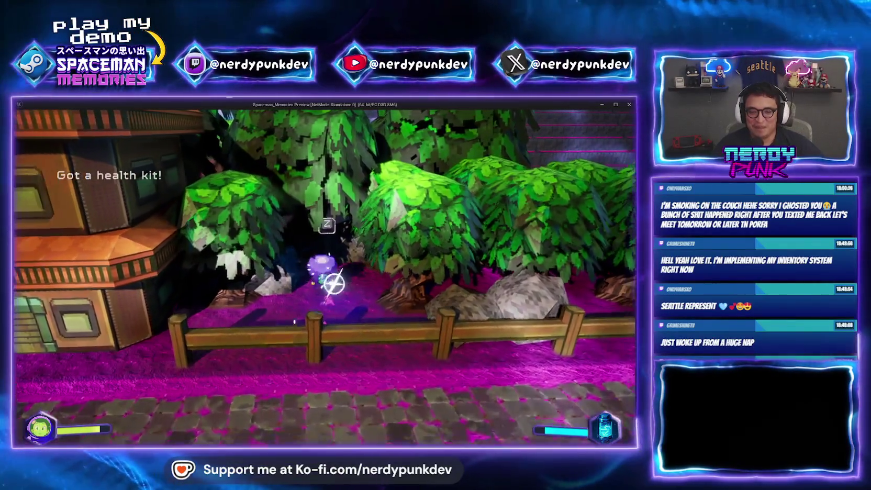
key("w")
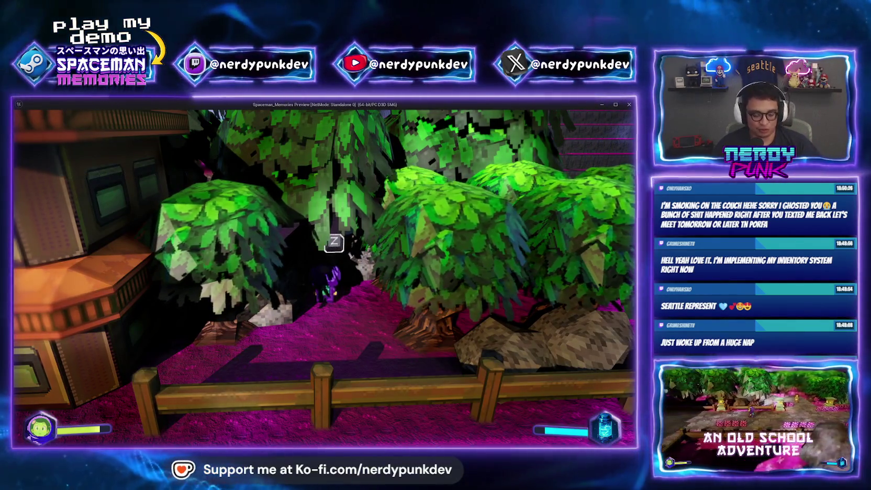
key("z")
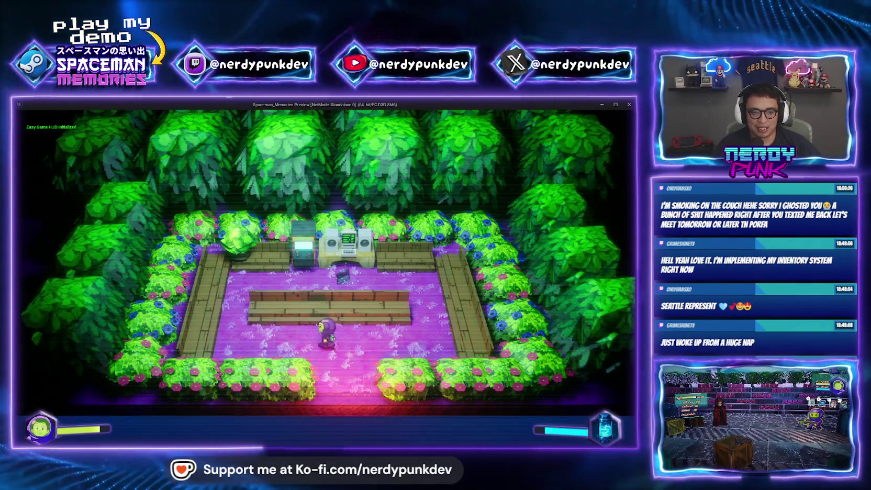
Walk across the garden collecting Memory_08, then close the preview window
key("a")
key("w")
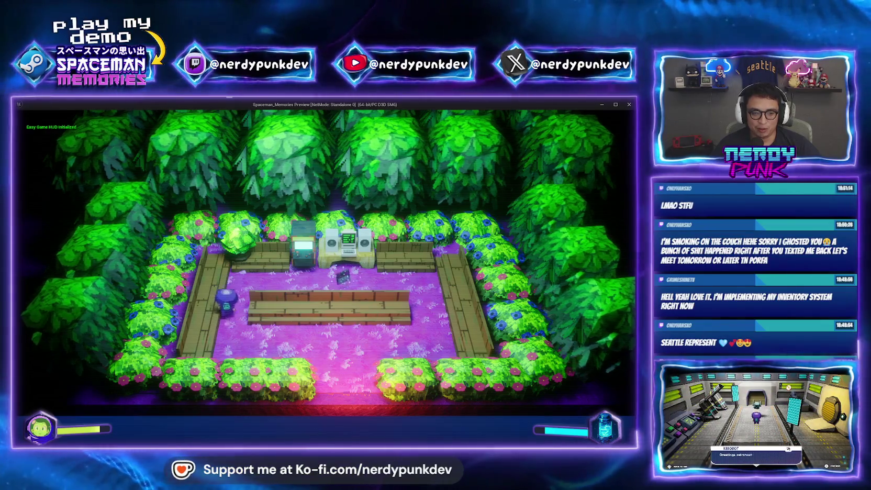
key("w")
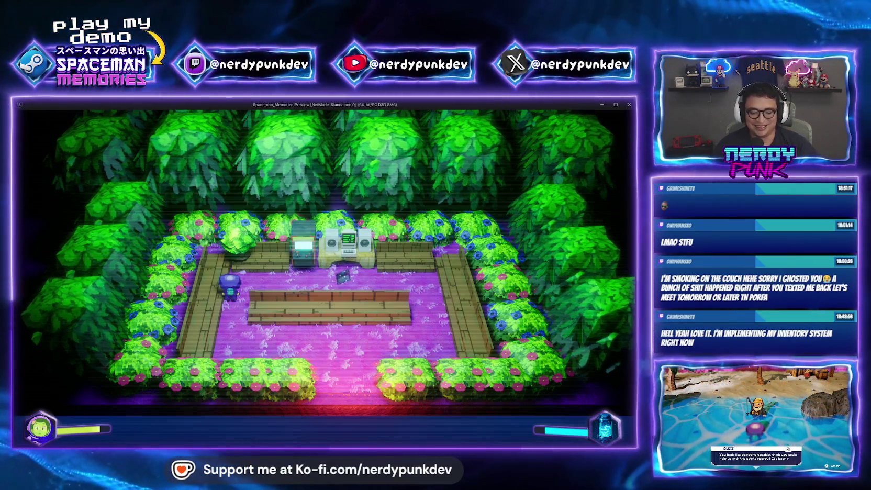
key("d")
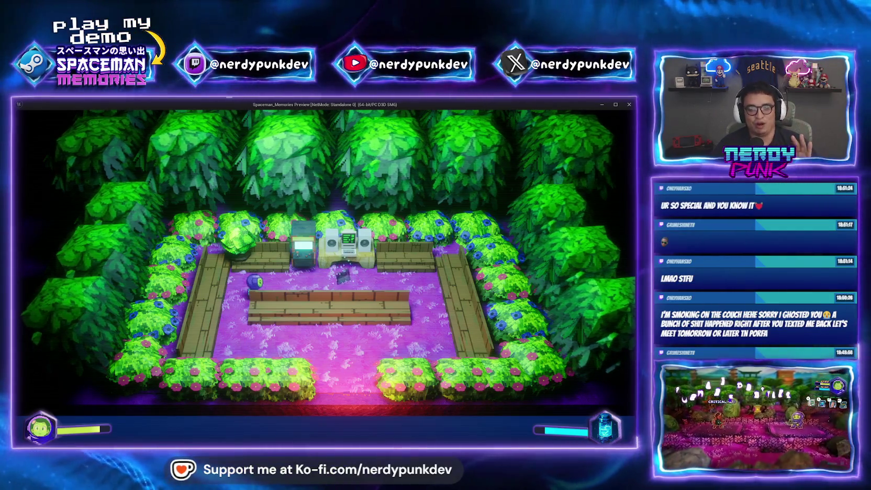
key("a")
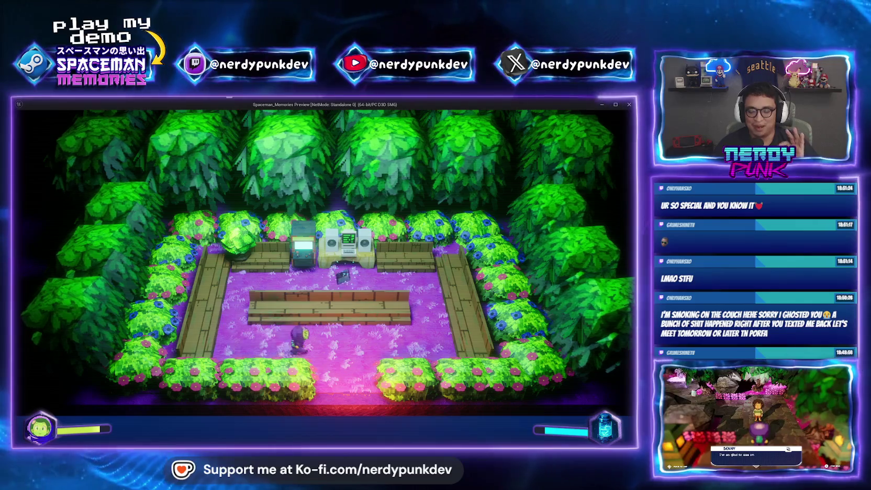
key("a")
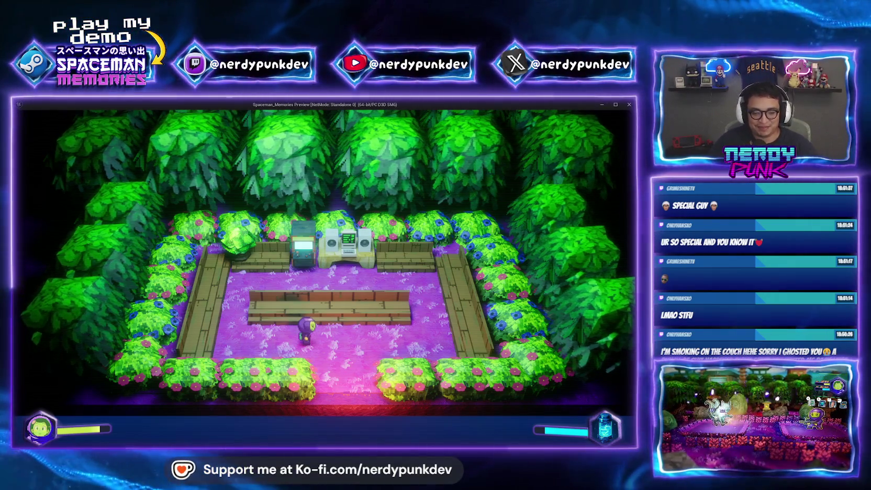
key("Escape")
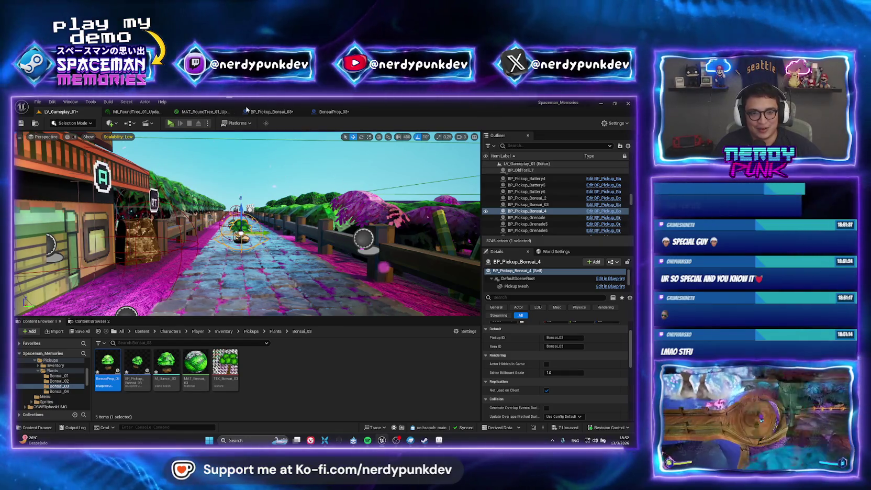
left_click(324, 113)
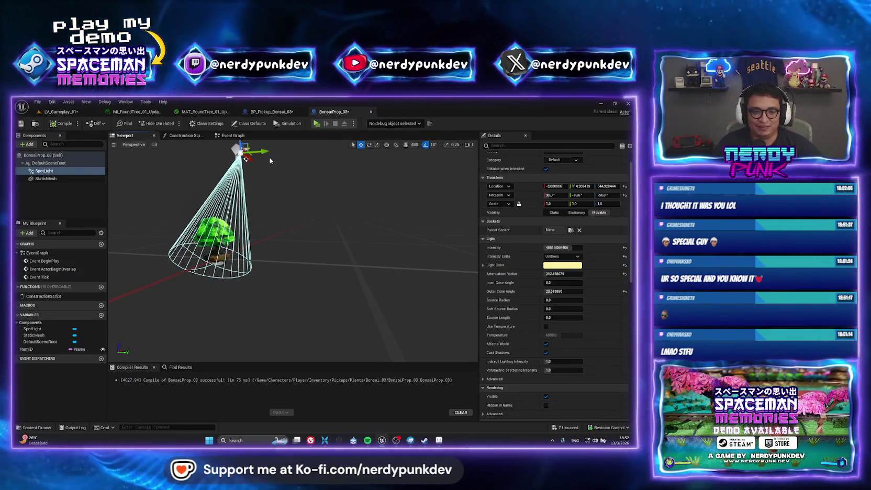
Move the spotlight along Y beside the bonsai, re-aim it sideways, and return to LV_Gameplay_01
mouse_move(270, 160)
left_mouse_down()
mouse_move(290, 163)
mouse_move(307, 149)
mouse_move(356, 148)
mouse_move(366, 168)
mouse_move(372, 184)
mouse_move(318, 226)
mouse_move(335, 240)
mouse_move(307, 242)
left_mouse_up()
scroll(336, 191, "down", 2)
key("f")
mouse_move(455, 170)
left_mouse_down()
mouse_move(312, 249)
mouse_move(333, 234)
mouse_move(325, 257)
mouse_move(440, 304)
mouse_move(422, 352)
mouse_move(335, 335)
mouse_move(429, 272)
mouse_move(420, 272)
left_mouse_up()
key("e")
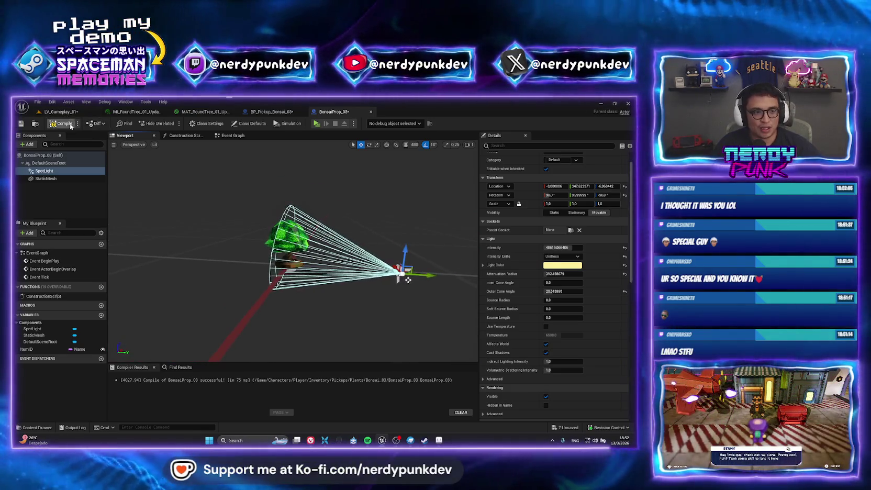
left_click(60, 112)
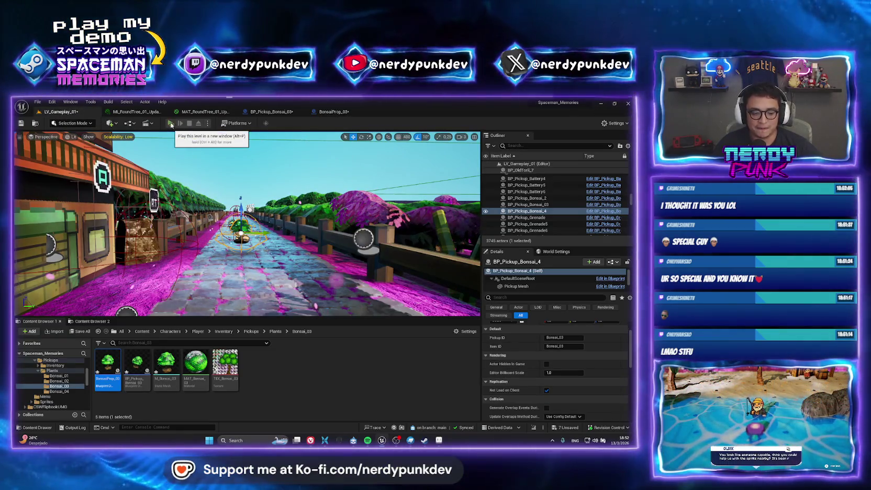
key("alt+p")
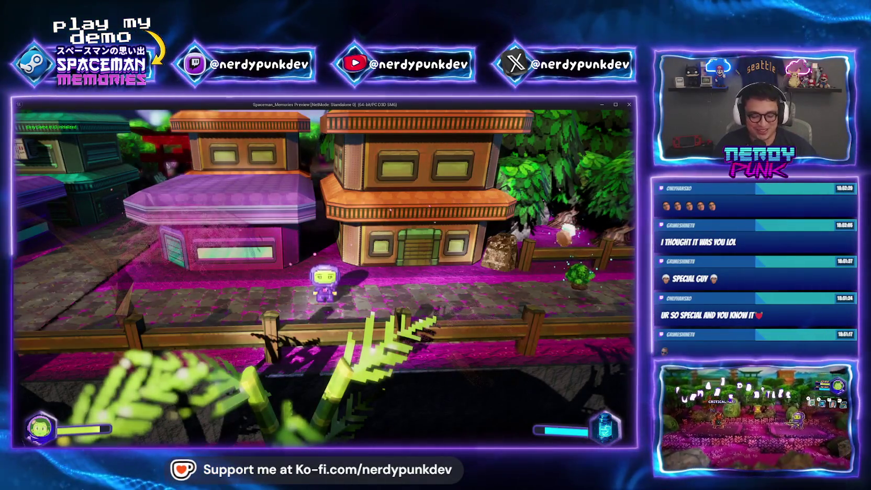
key("d")
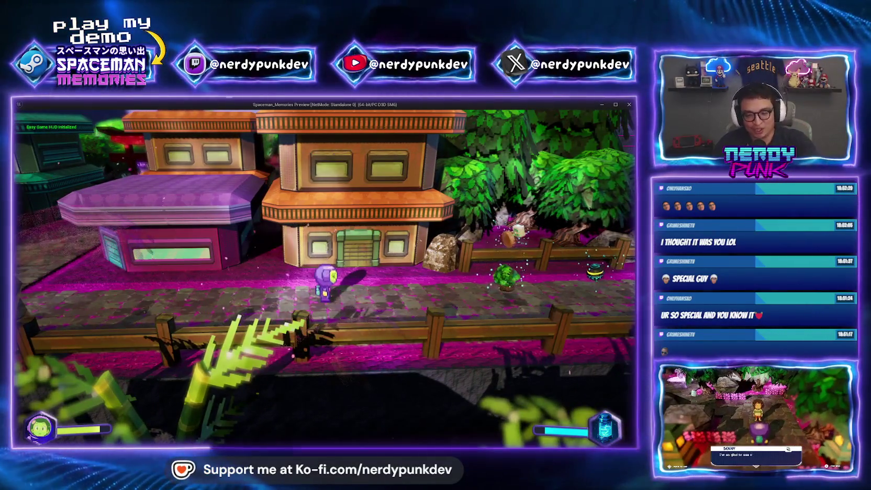
key("d")
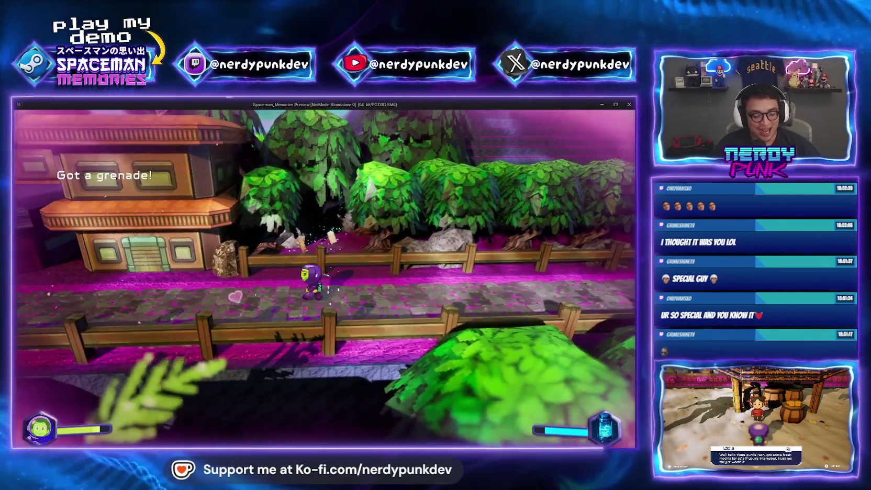
key("w")
key("d")
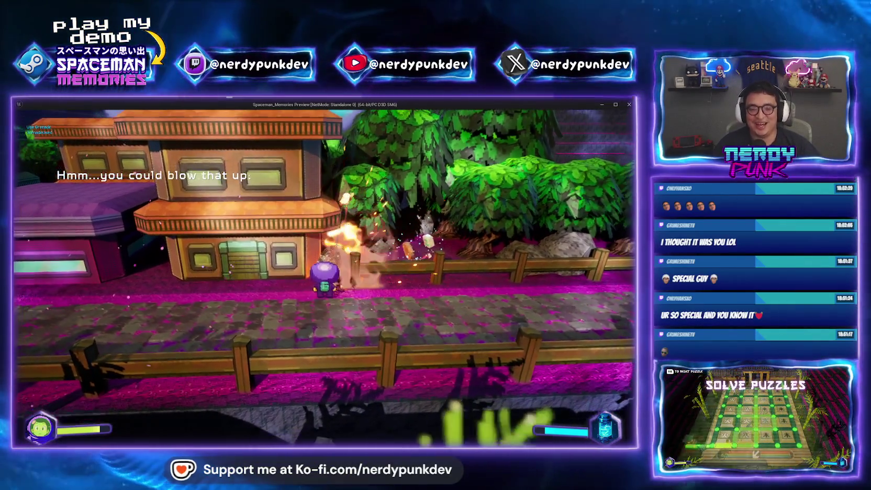
key("d")
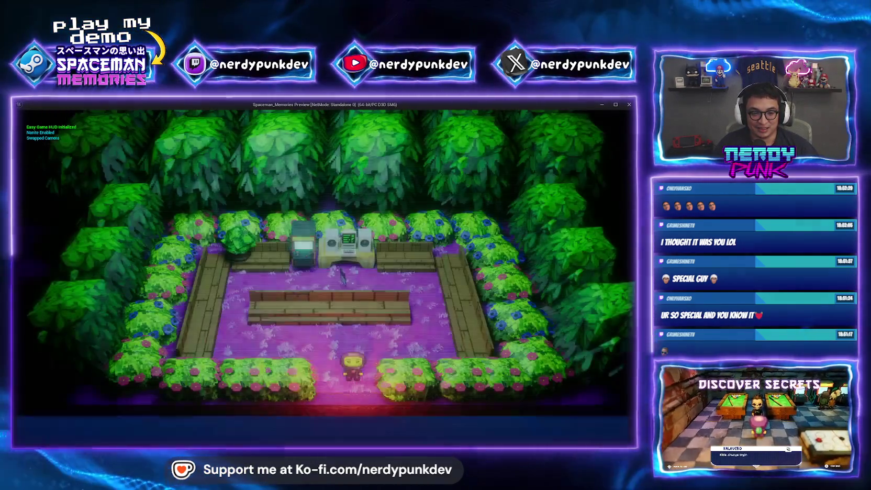
key("a")
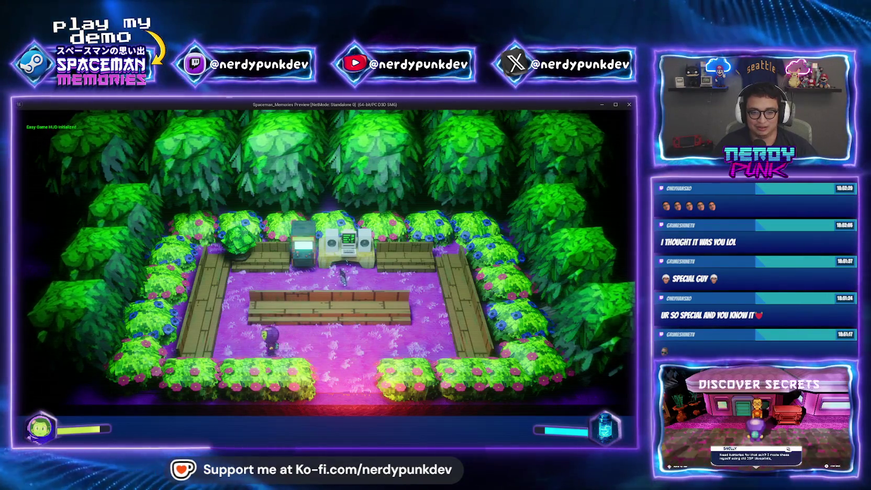
key("Escape")
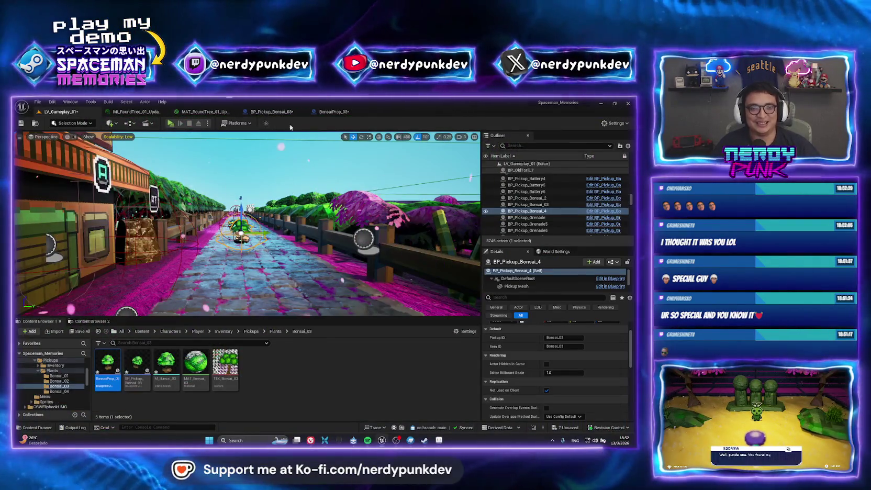
left_click(278, 112)
In the BonsaiProp_03 blueprint, move the spotlight to the tree's opposite side, angled back at the bonsai
left_click(340, 112)
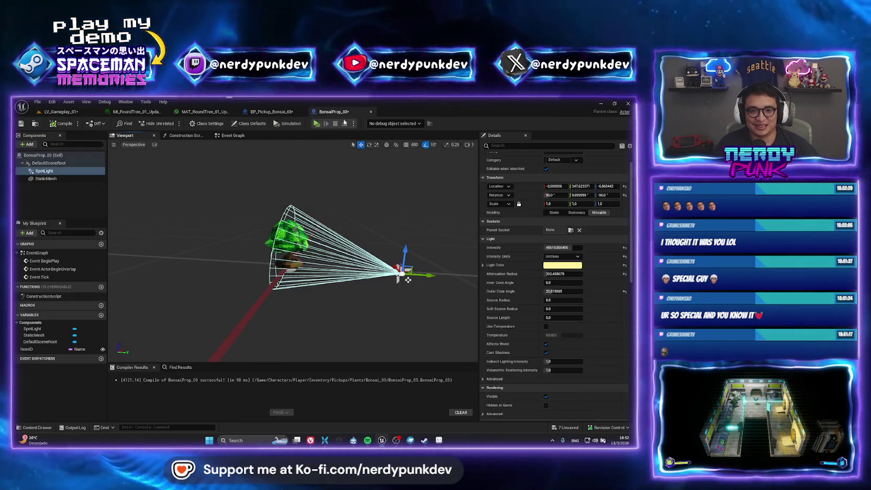
mouse_move(439, 286)
left_mouse_down()
mouse_move(416, 278)
mouse_move(438, 269)
mouse_move(409, 259)
mouse_move(359, 288)
mouse_move(415, 310)
left_mouse_up()
key("w")
left_click_drag(374, 268, 236, 267)
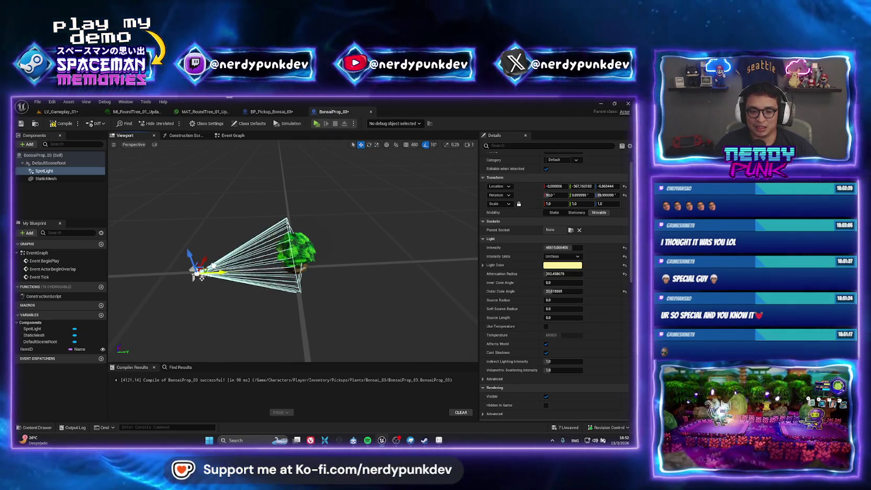
key("f")
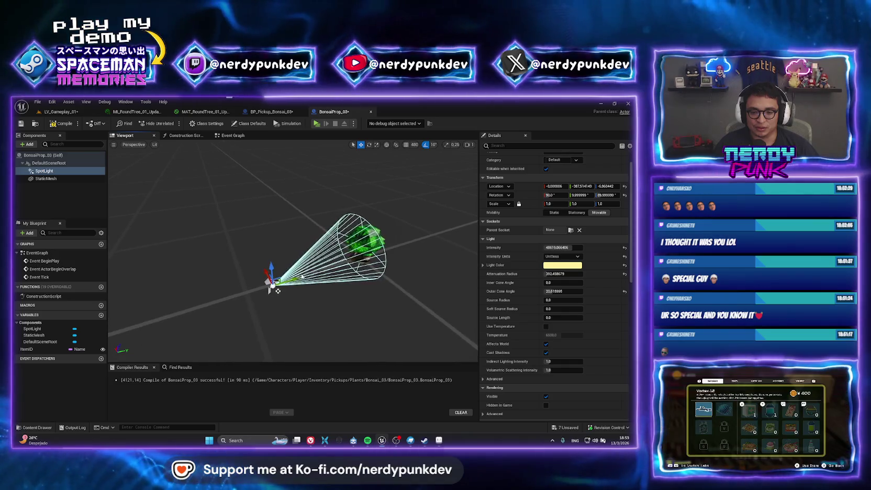
left_click_drag(278, 291, 300, 279)
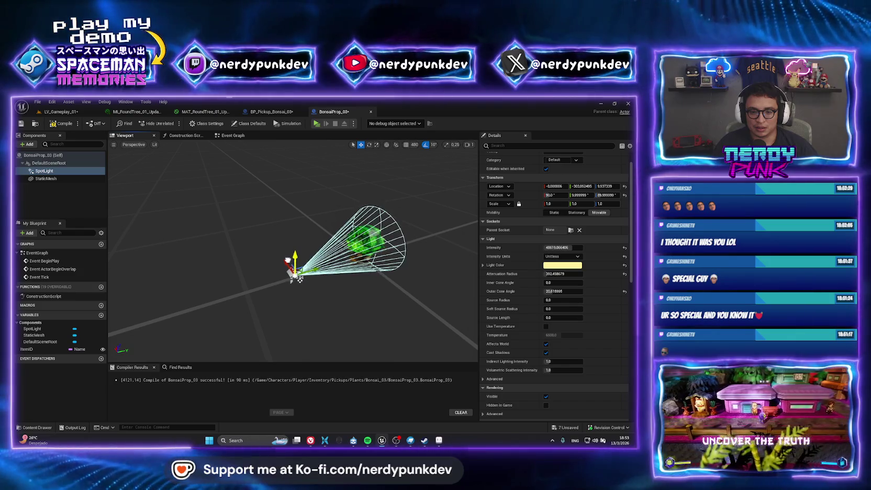
left_click(61, 111)
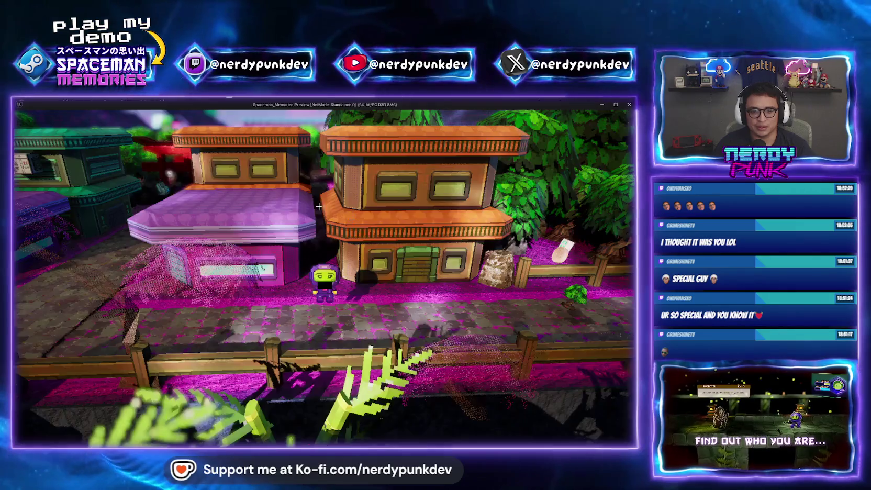
key("d")
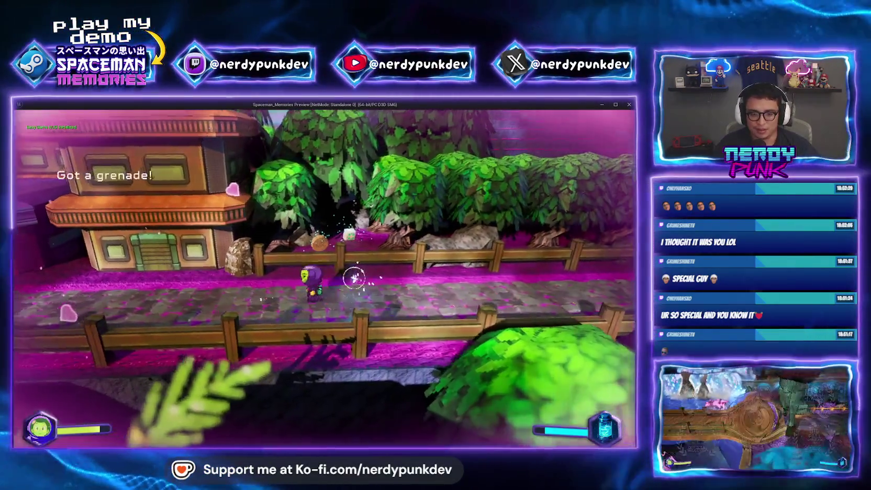
key("a")
key("g")
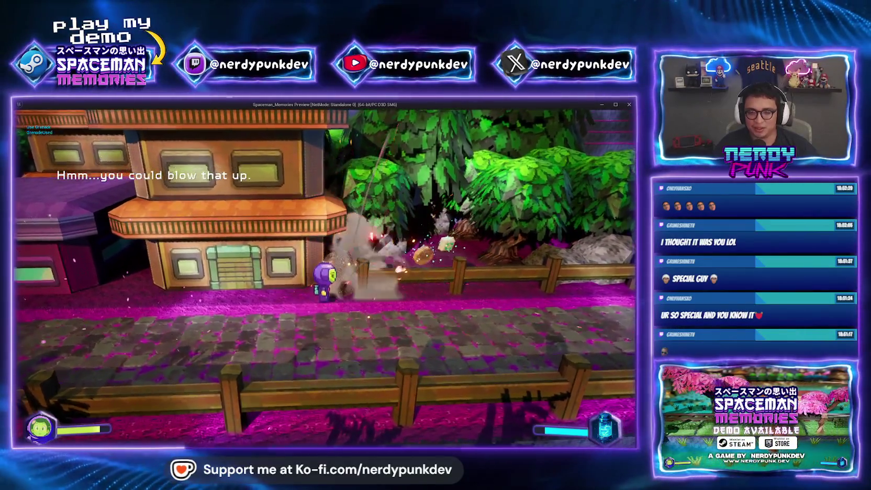
key("d")
key("w")
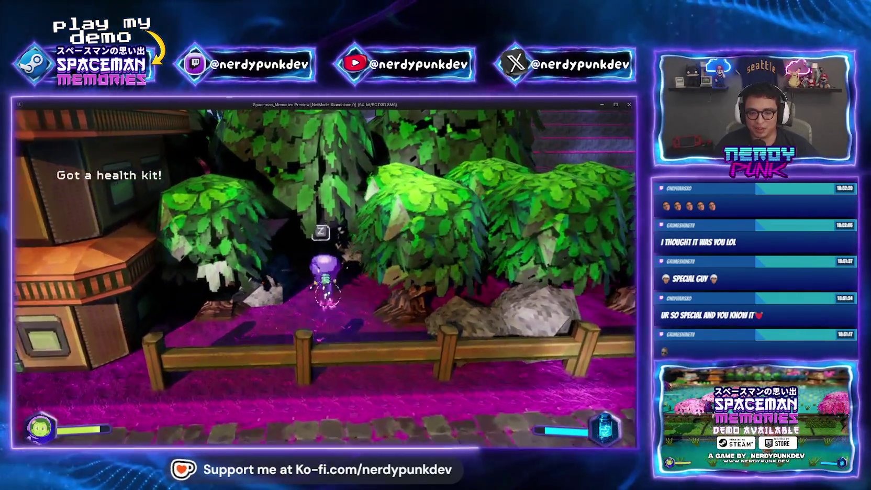
key("z")
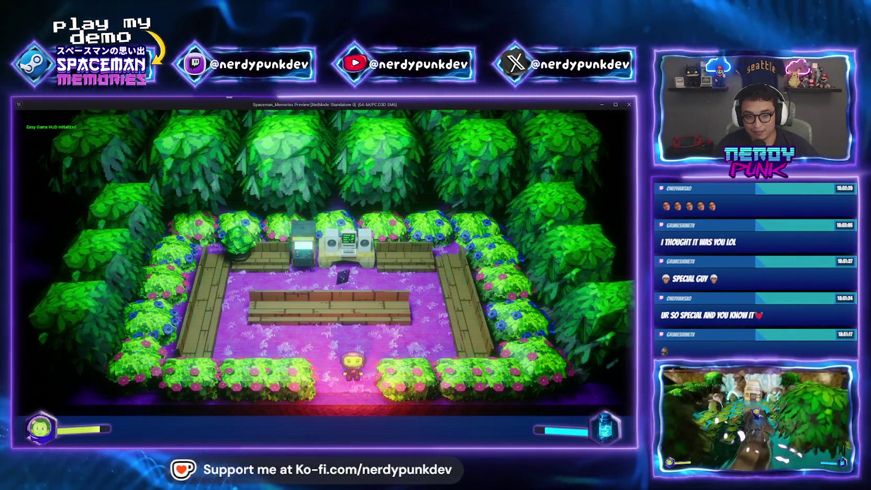
key("Escape")
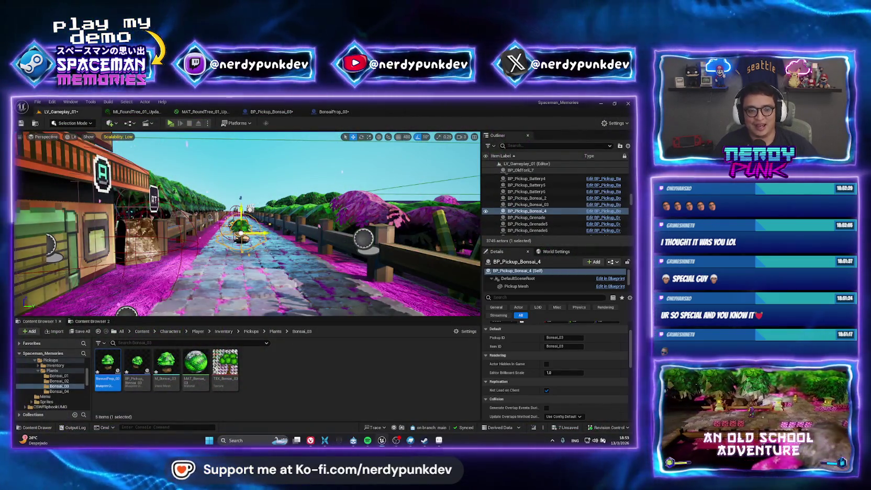
Drop a BonsaiProp_03 onto the path in the level and focus the view on it
mouse_move(108, 362)
left_mouse_down()
mouse_move(172, 294)
mouse_move(235, 246)
left_mouse_up()
key("f")
key("f")
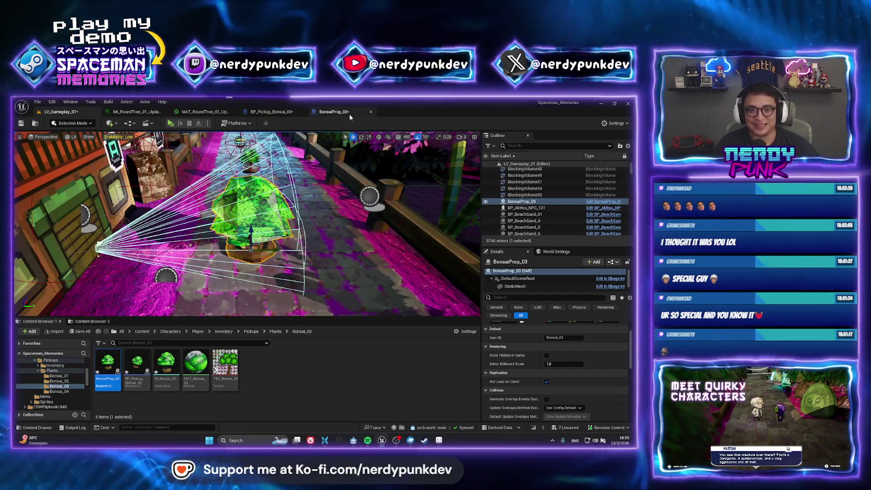
left_click(347, 112)
Tilt the BonsaiProp_03 spotlight's cone upward and slide it closer over the bonsai
key("f")
key("e")
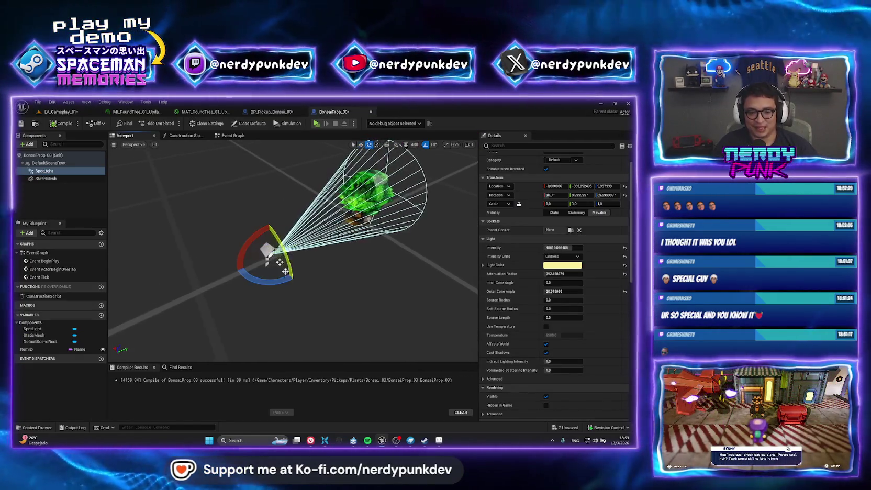
left_click_drag(238, 264, 280, 262)
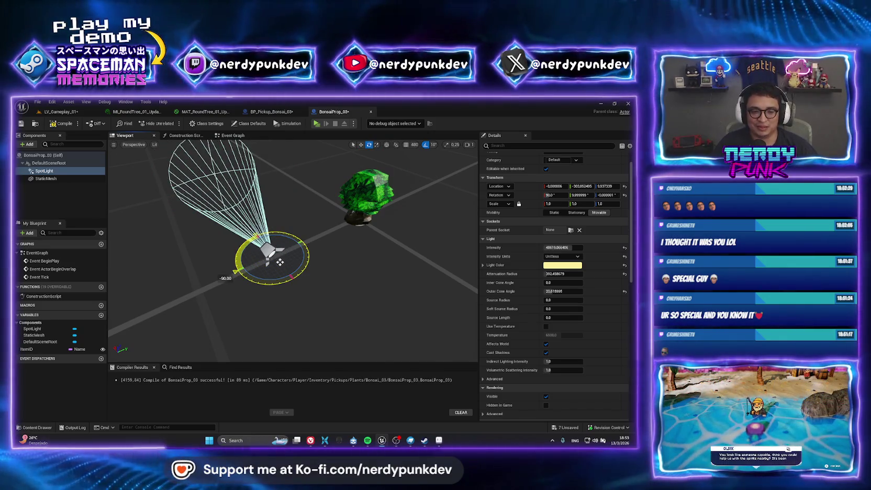
key("w")
left_click_drag(209, 288, 353, 358)
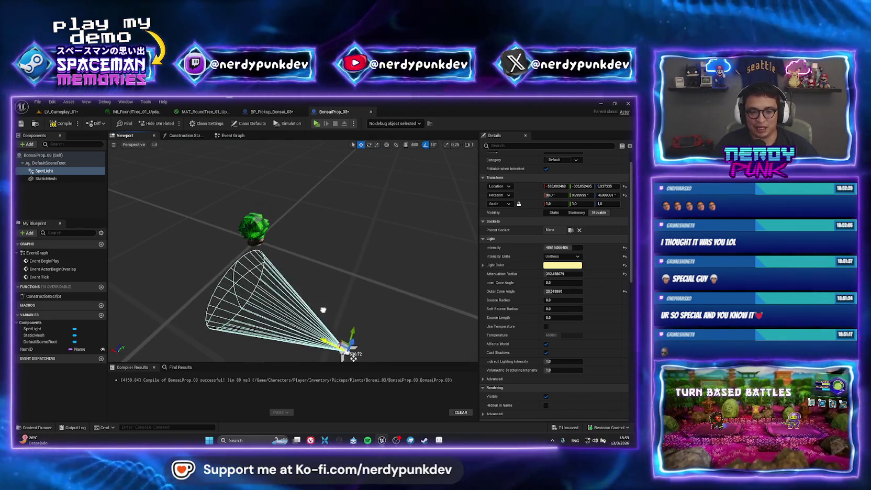
mouse_move(332, 320)
left_mouse_down()
mouse_move(350, 302)
mouse_move(360, 267)
mouse_move(359, 279)
mouse_move(314, 283)
mouse_move(293, 304)
mouse_move(247, 322)
mouse_move(429, 360)
mouse_move(303, 281)
mouse_move(291, 289)
mouse_move(277, 267)
left_mouse_up()
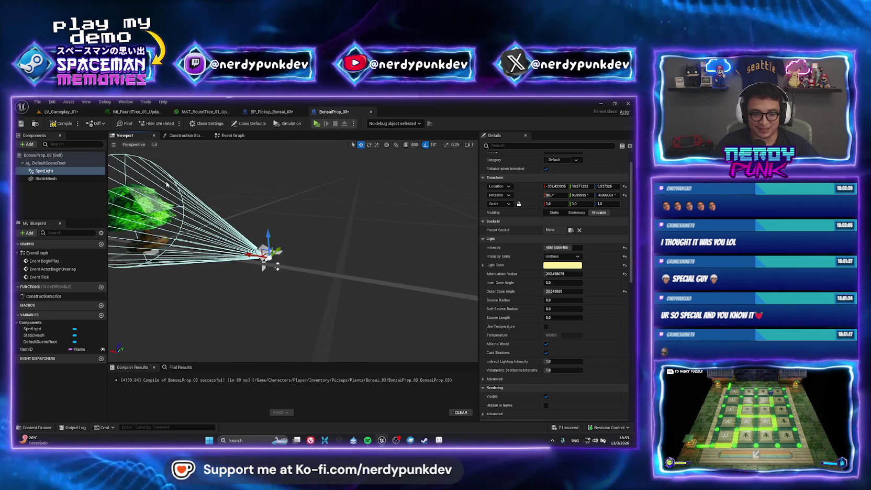
left_click(59, 111)
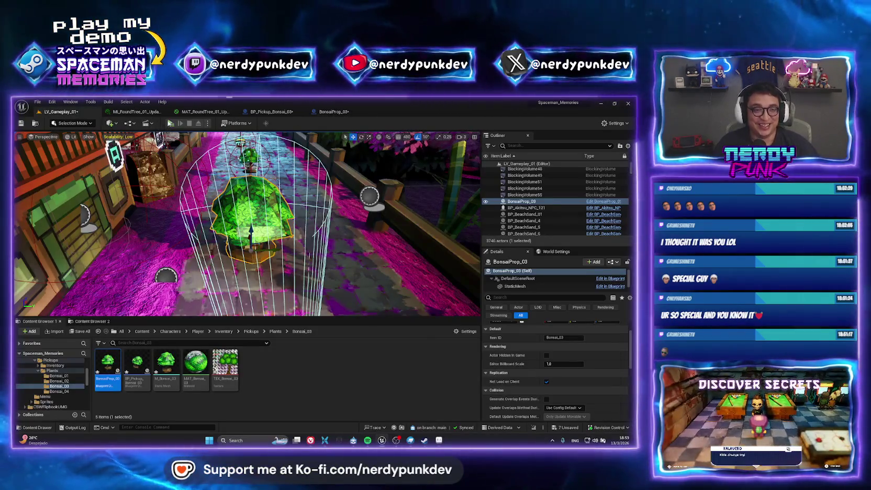
Delete the placed BonsaiProp_03, then play-test the level, grenading the rocks and crossing the forest room
left_click(170, 123)
key("Delete")
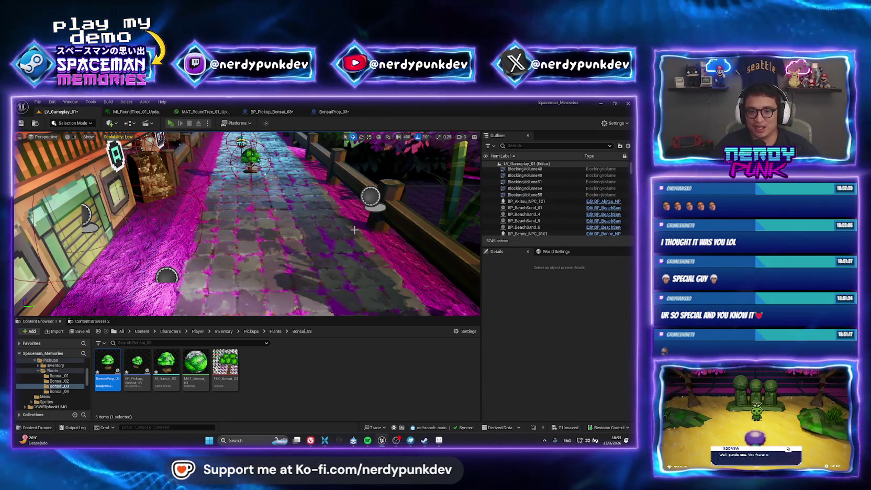
key("alt+p")
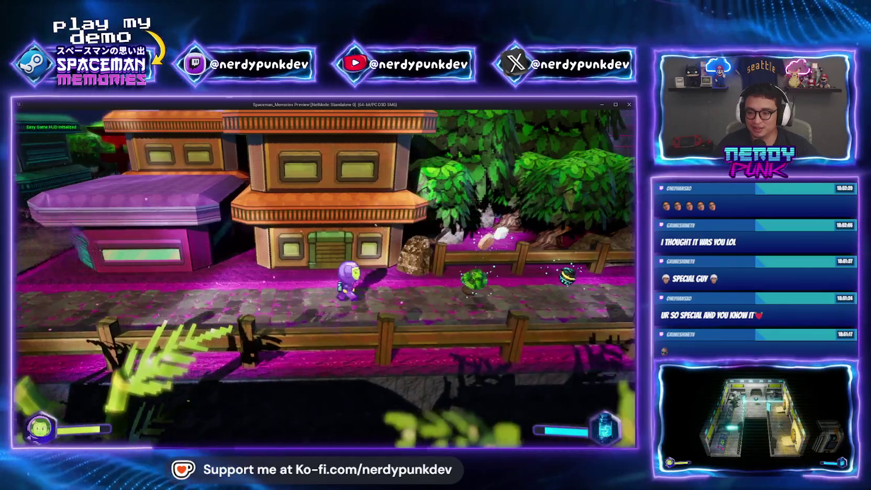
key("w")
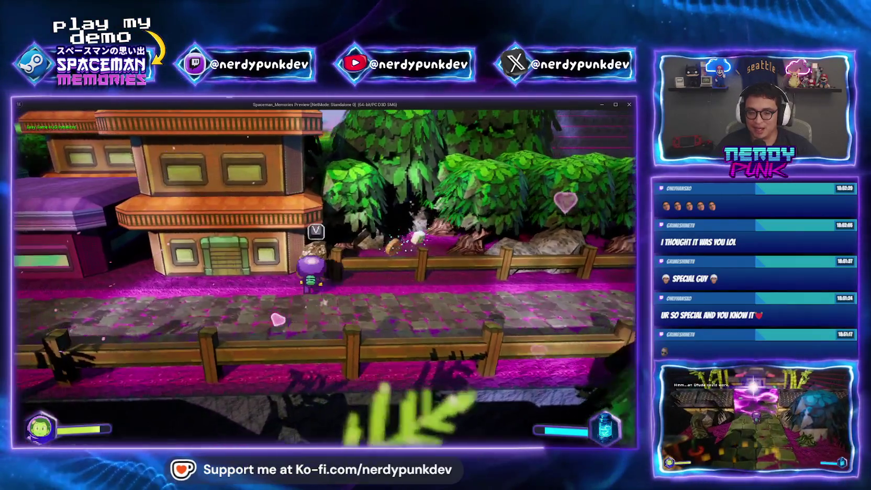
key("w")
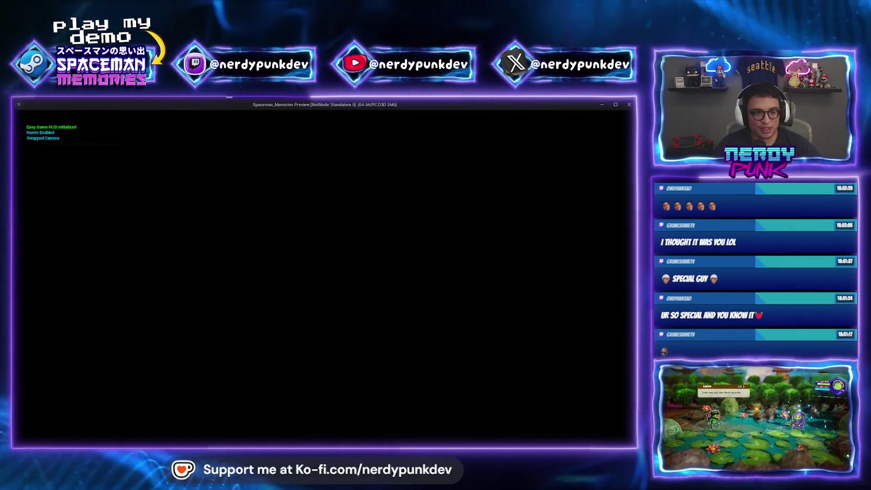
key("a")
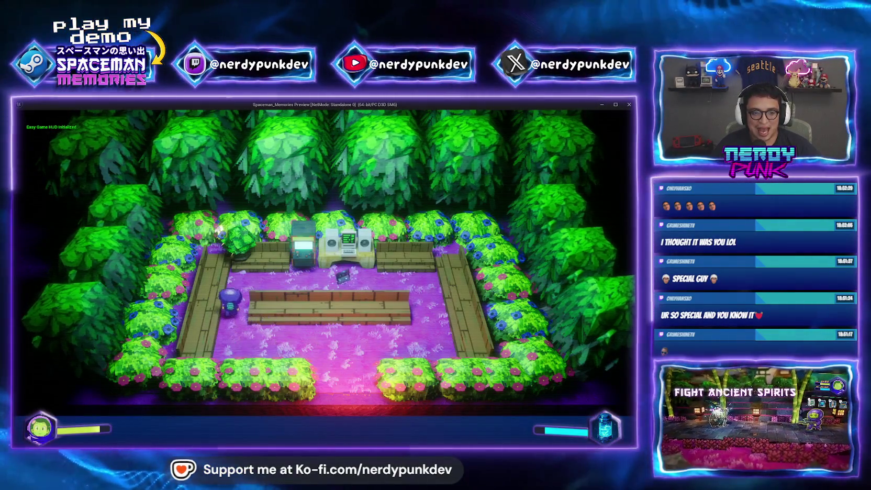
key("Escape")
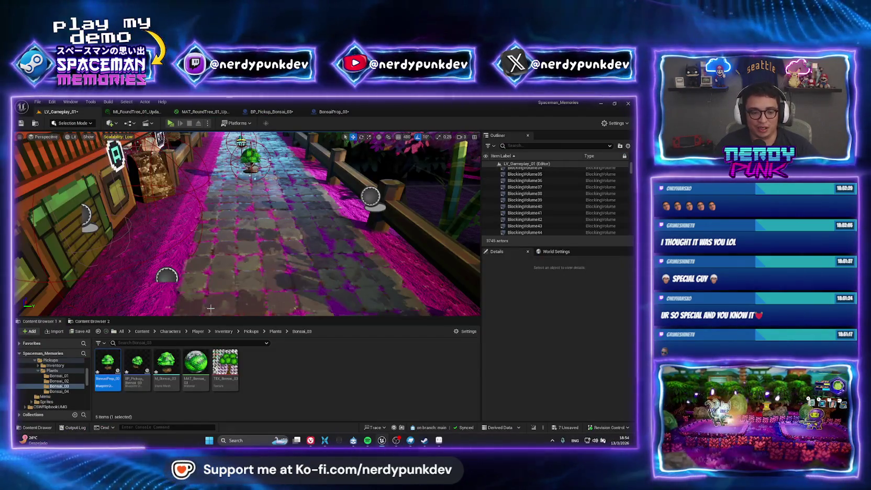
Move the BonsaiProp_03 spotlight to X 298 and rotate it to -180 so it faces the tree
left_click(338, 112)
left_click_drag(201, 277, 345, 262)
key("e")
key("w")
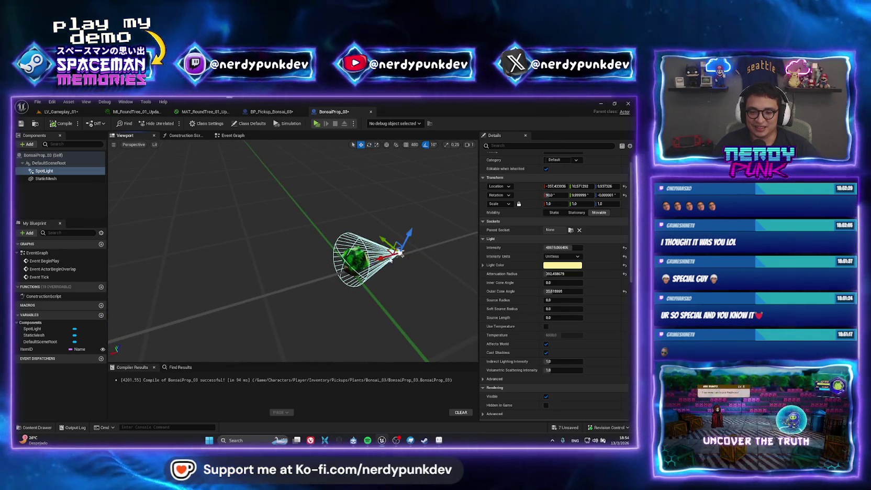
mouse_move(398, 259)
left_mouse_down()
mouse_move(431, 265)
mouse_move(261, 296)
mouse_move(301, 296)
left_mouse_up()
key("e")
key("w")
key("f")
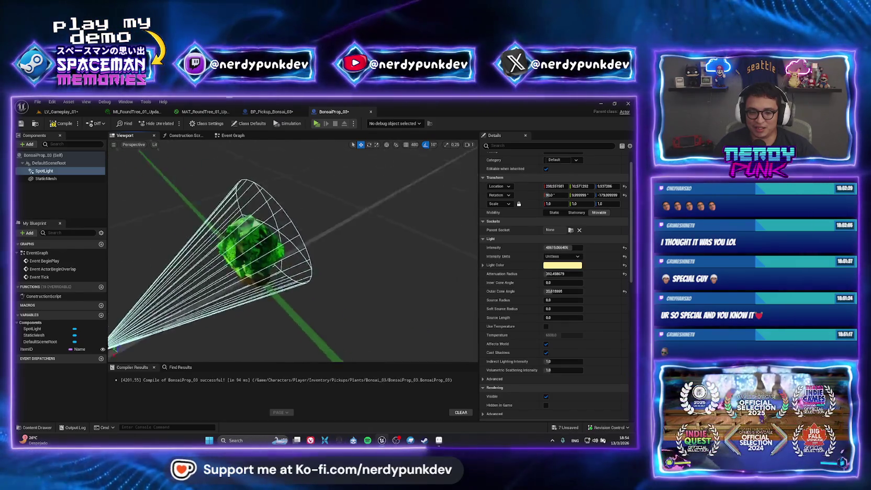
mouse_move(293, 252)
left_mouse_down()
mouse_move(325, 243)
mouse_move(341, 251)
mouse_move(120, 180)
left_mouse_up()
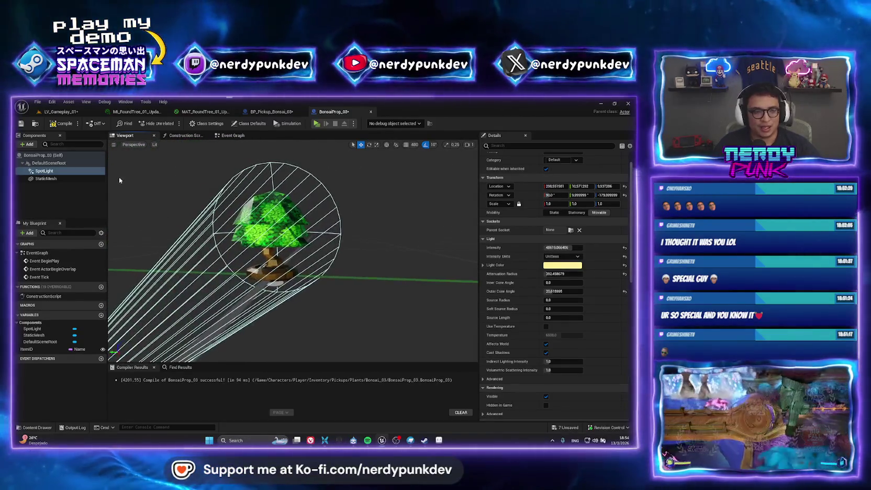
left_click(60, 111)
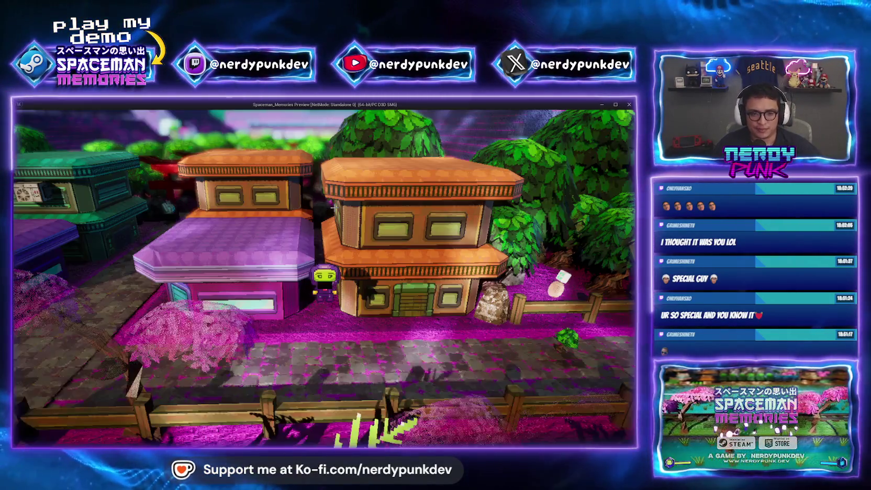
Play through the level, grenading the rocks and collecting the health kit, then stop the session
key("a")
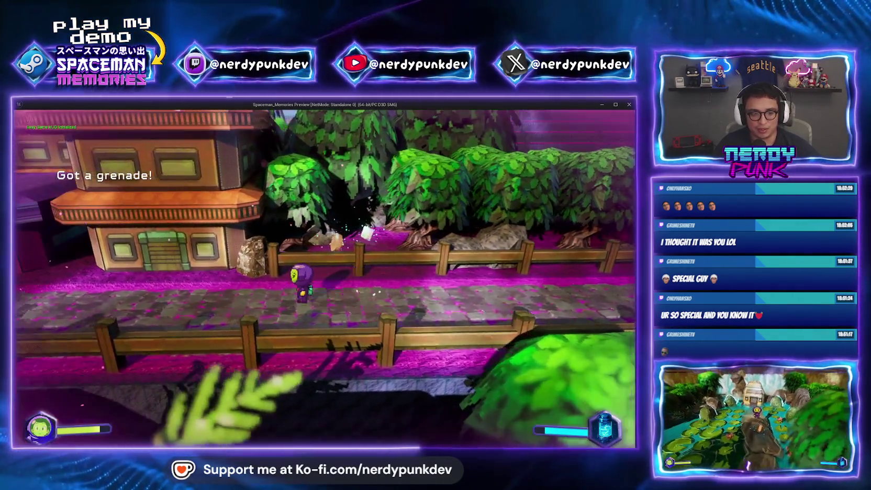
key("g")
key("w")
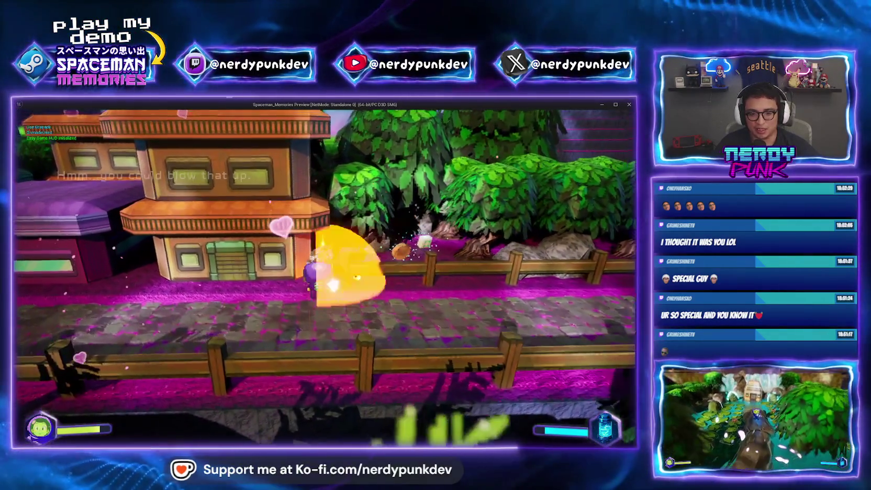
key("a")
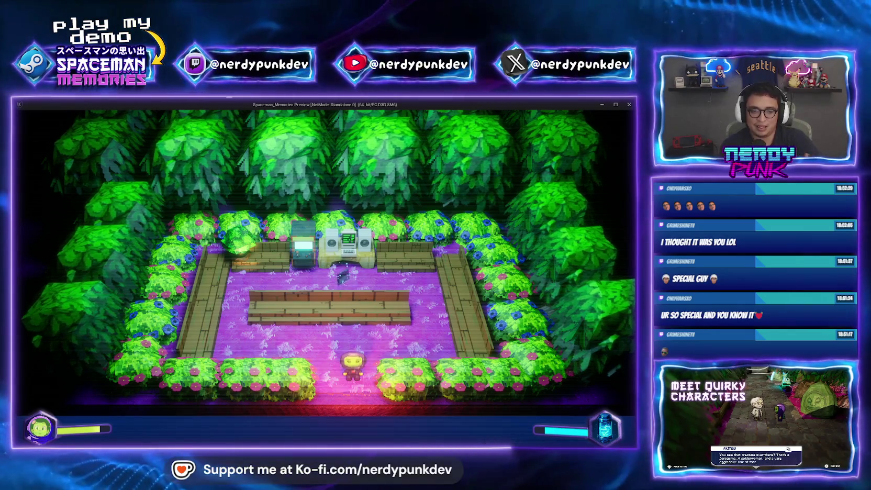
key("a")
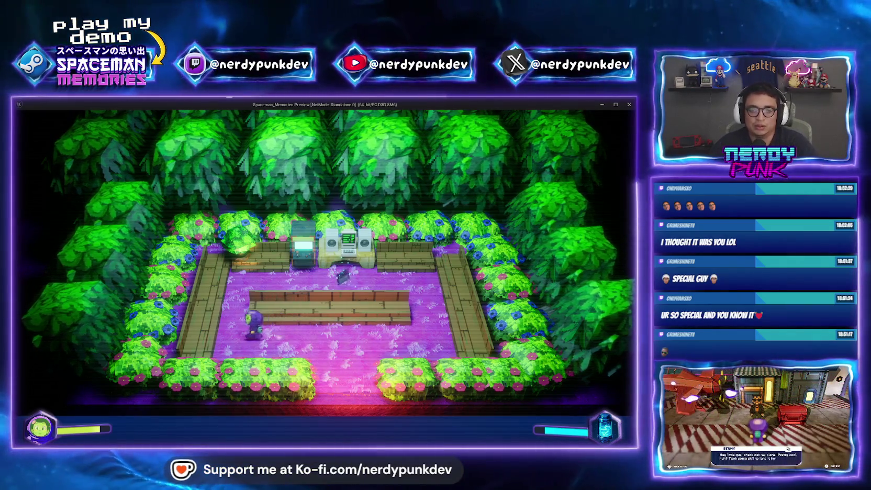
key("w")
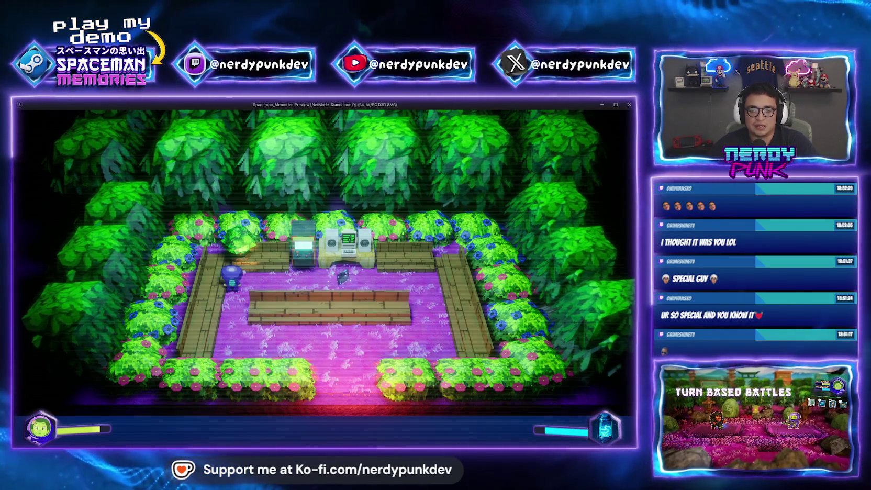
key("Escape")
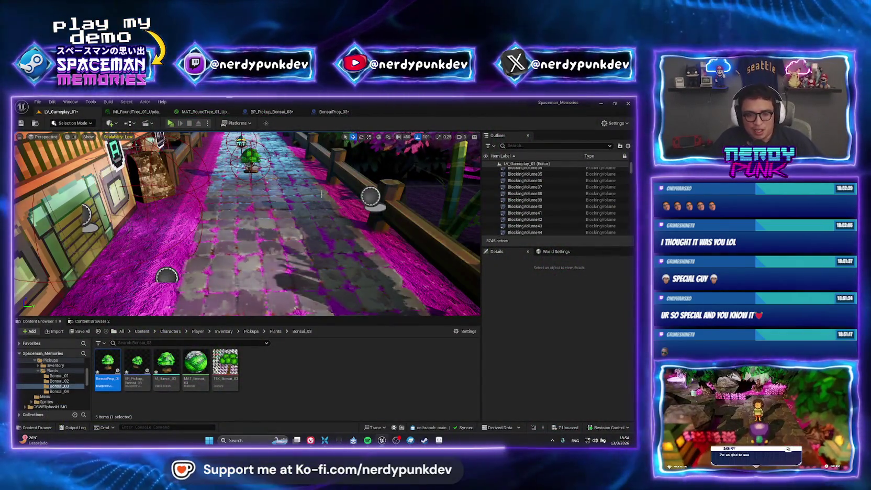
Zoom in close on the spotlit bonsai in the BonsaiProp_03 blueprint
left_click(335, 112)
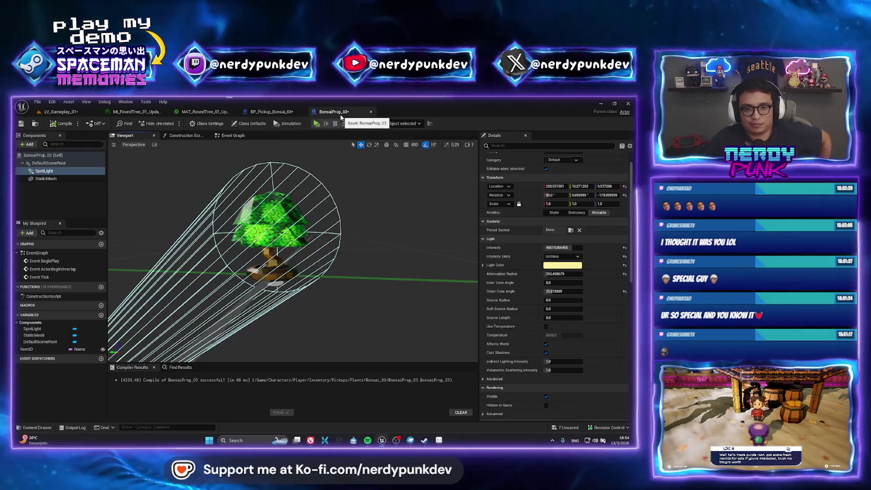
left_click_drag(294, 251, 302, 199)
key("alt+Tab")
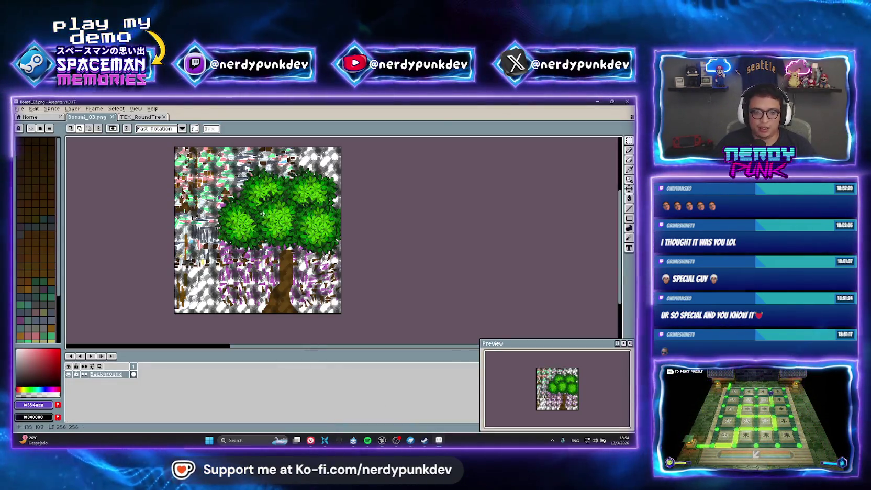
Marquee-select the tree crown's foliage area on the Bonsai_03.png texture
scroll(262, 213, "up", 3)
scroll(262, 214, "down", 3)
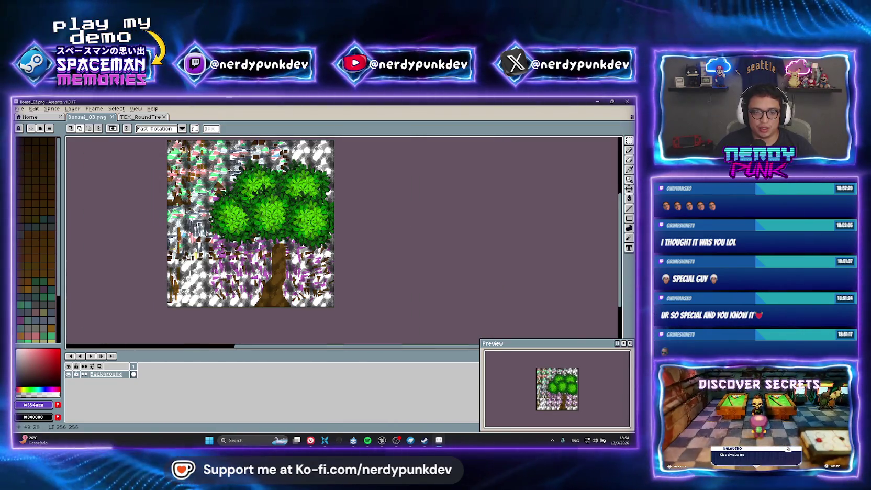
mouse_move(208, 164)
left_mouse_down()
mouse_move(365, 256)
mouse_move(370, 247)
left_mouse_up()
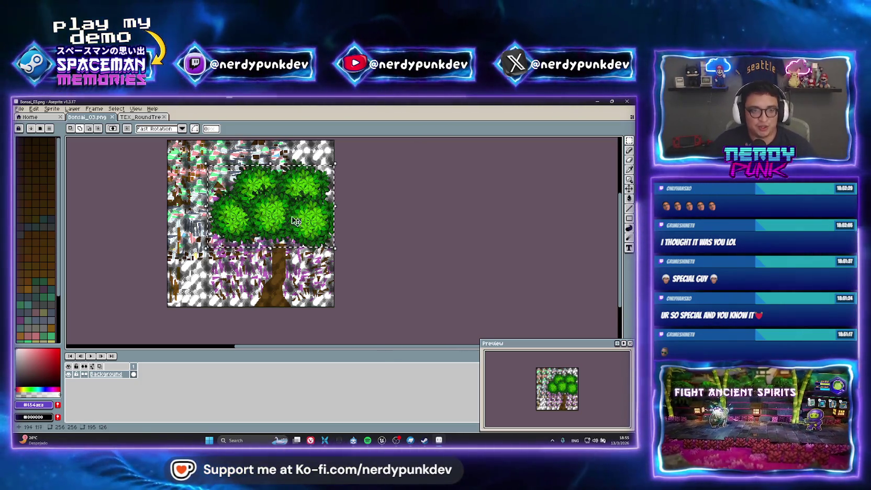
Bring up the Hue/Saturation adjustment for the selected foliage, cancelling a mistaken Brightness/Contrast
scroll(260, 218, "up", 1)
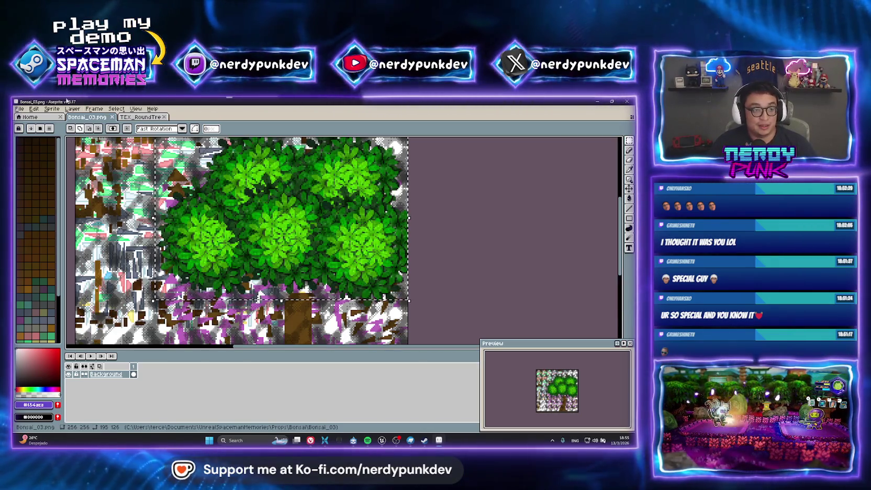
left_click(34, 110)
mouse_move(108, 278)
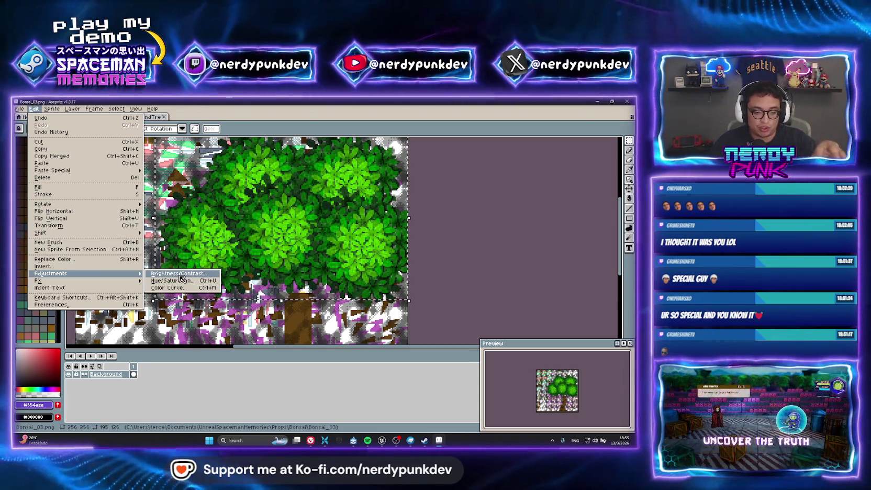
left_click(179, 274)
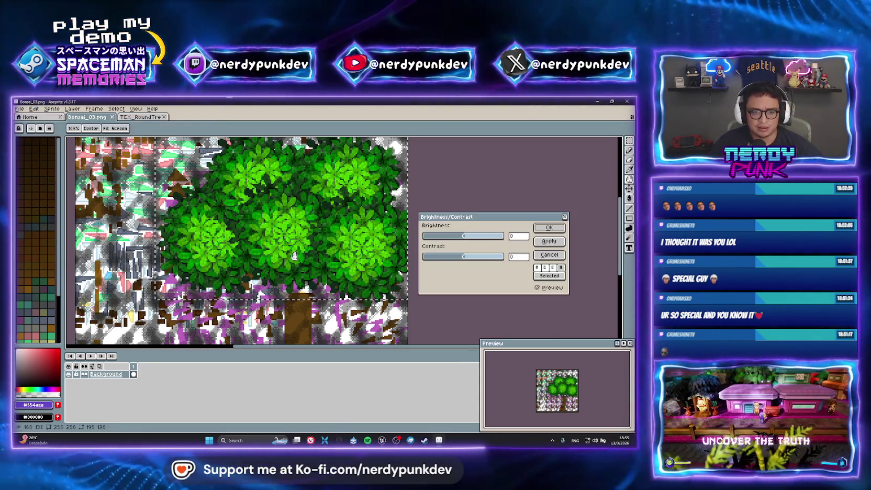
left_click(550, 255)
left_click(34, 110)
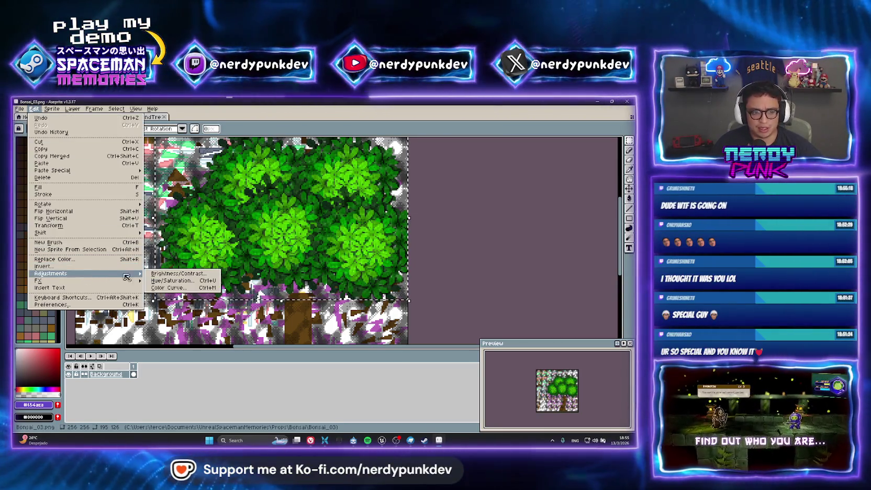
left_click(171, 281)
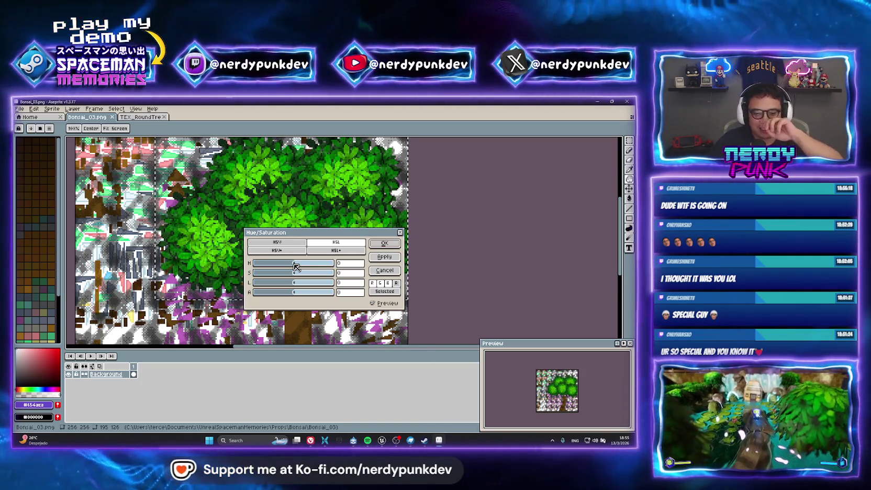
left_click(382, 441)
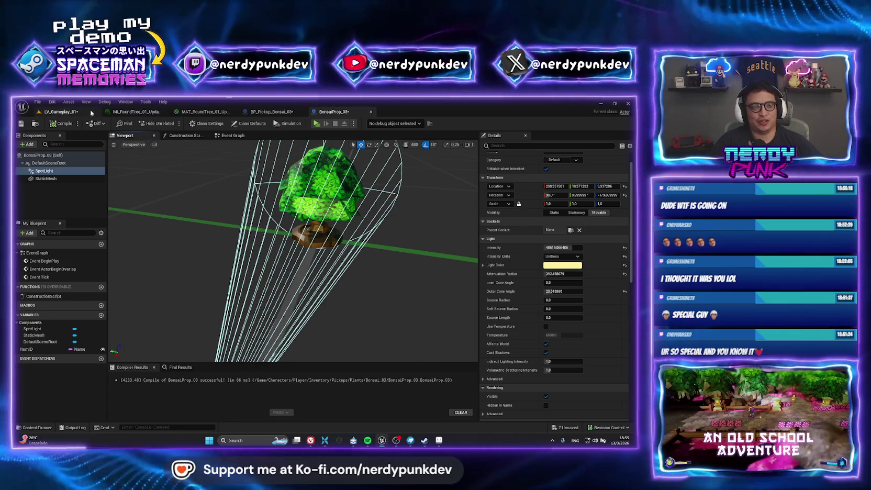
Look over the LV_Gameplay_01 level, then go back to Bonsai_03.png in Aseprite
left_click(91, 112)
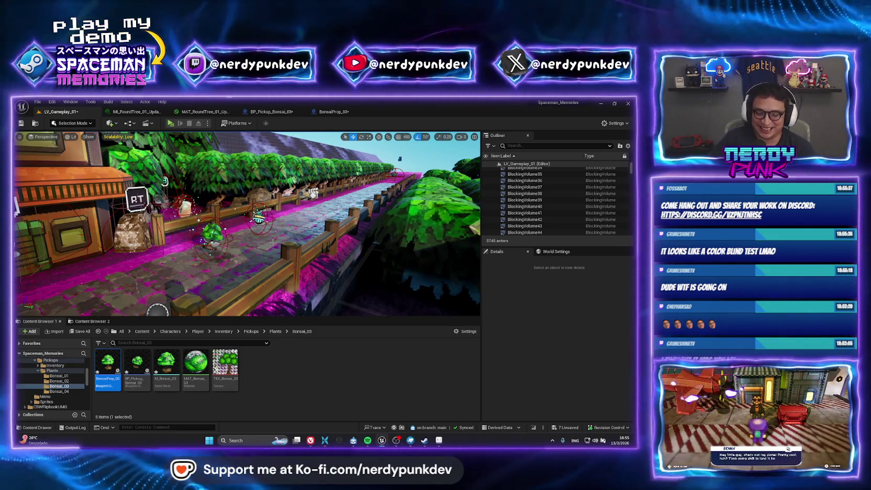
key("alt+Tab")
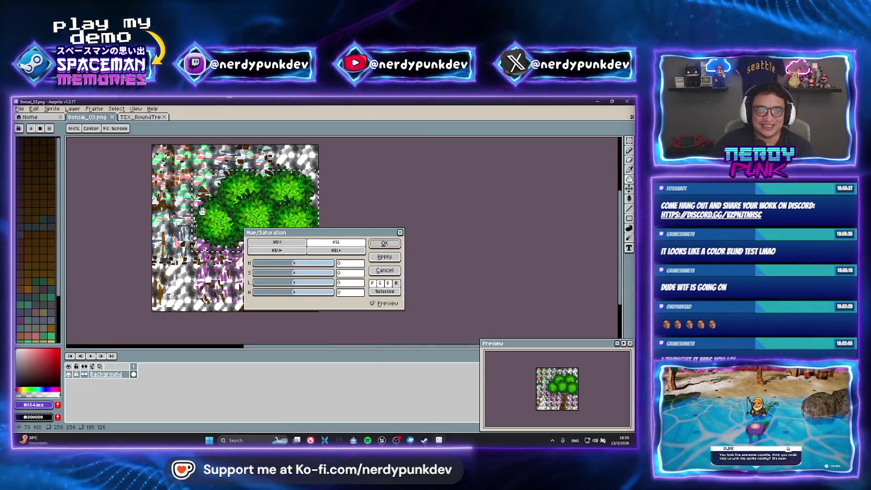
Close the Hue/Saturation dialog on Bonsai_03.png, leaving the green leaf colours unchanged
left_click(400, 232)
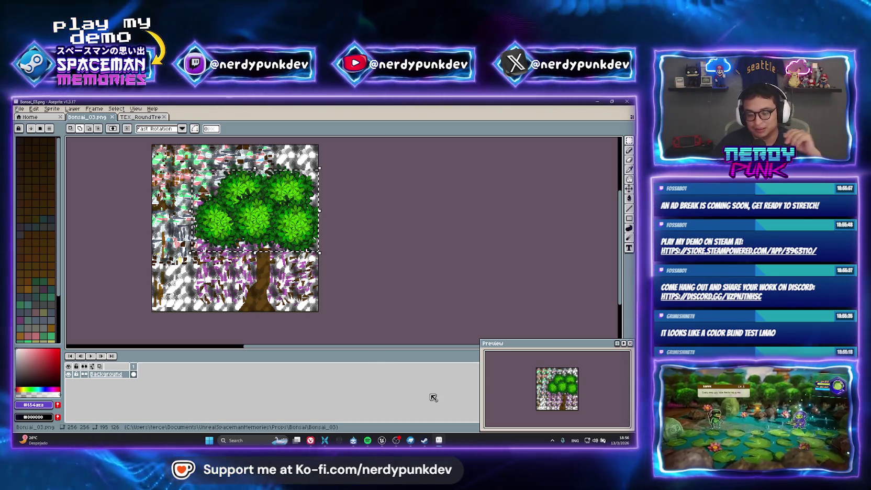
mouse_move(382, 440)
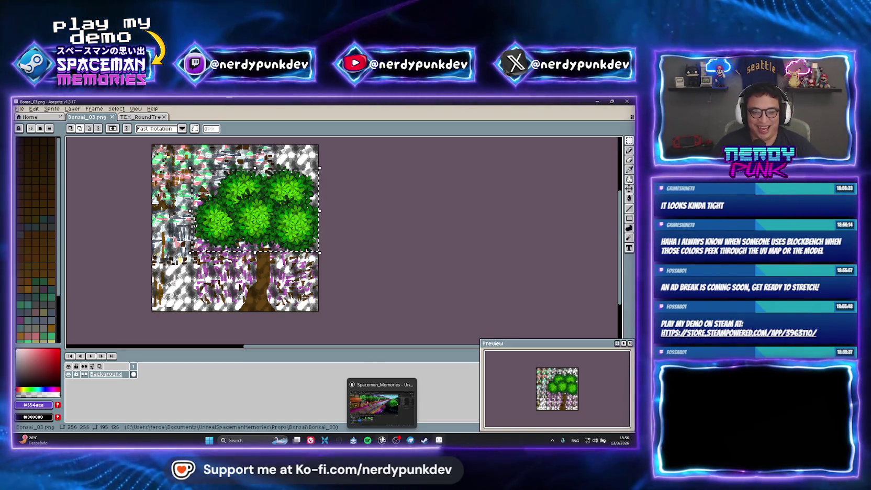
scroll(250, 213, "up", 2)
scroll(250, 212, "down", 1)
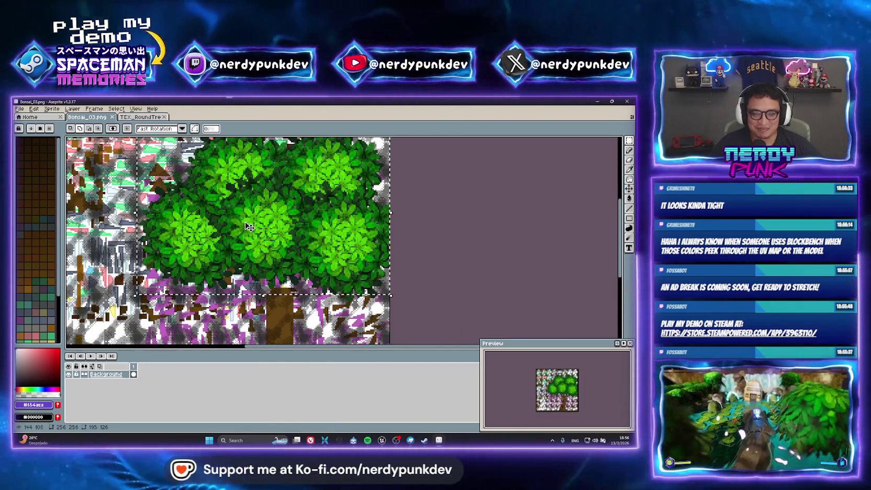
Inspect the bonsai model's foliage by orbiting it in Blockbench
left_click(34, 108)
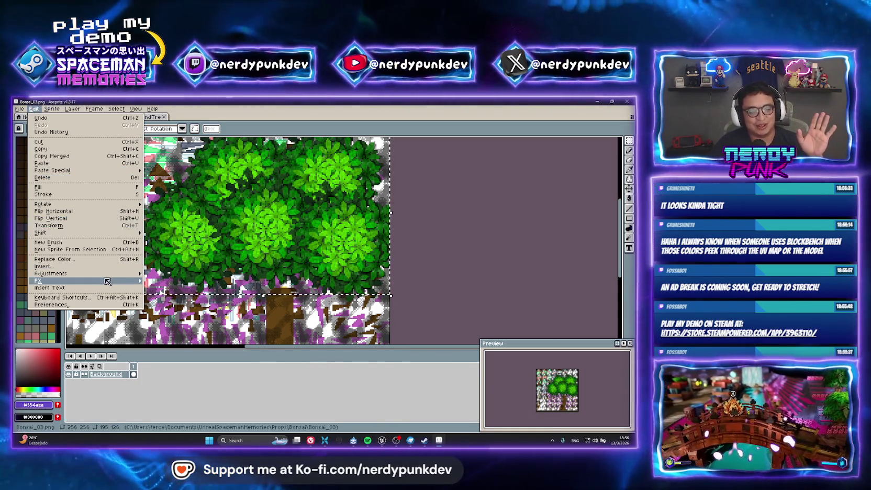
mouse_move(42, 280)
left_click(418, 443)
mouse_move(335, 294)
left_mouse_down()
mouse_move(311, 347)
mouse_move(229, 336)
mouse_move(225, 311)
left_mouse_up()
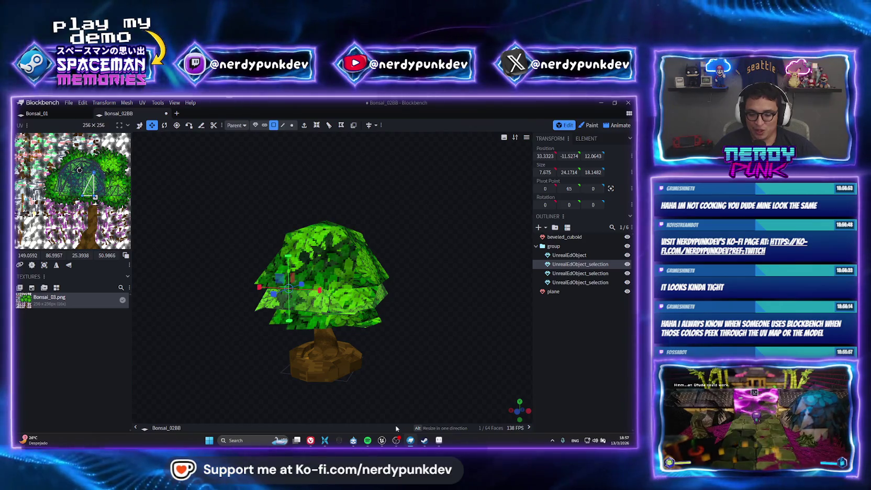
left_click(440, 441)
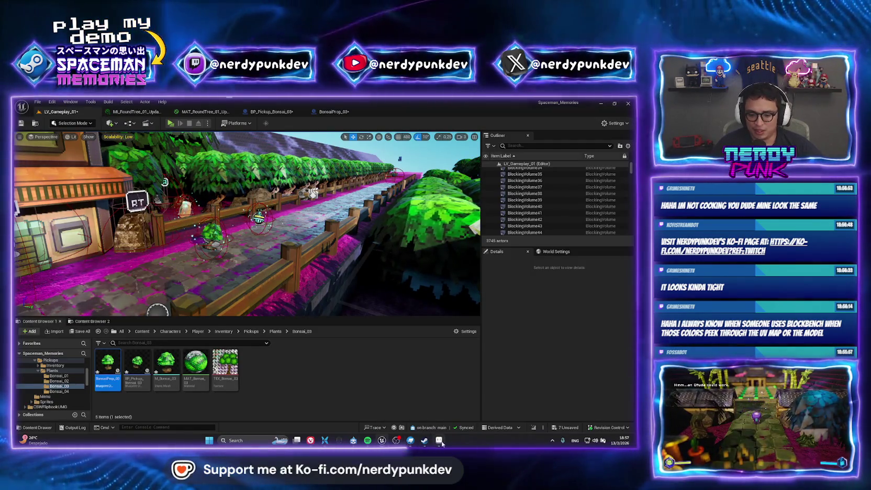
Set the foliage Hue to -24 for yellow-green leaves and let Unreal reimport TEX_Bonsai_03
left_click(441, 443)
mouse_move(96, 277)
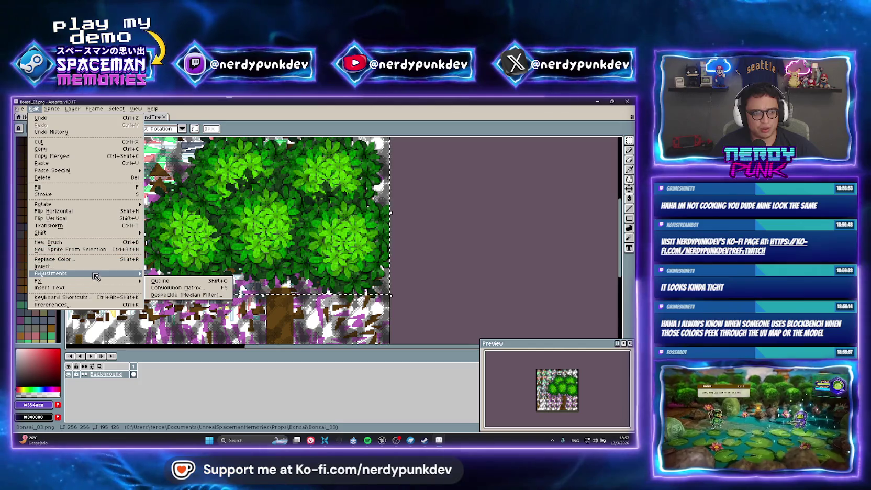
left_click(167, 288)
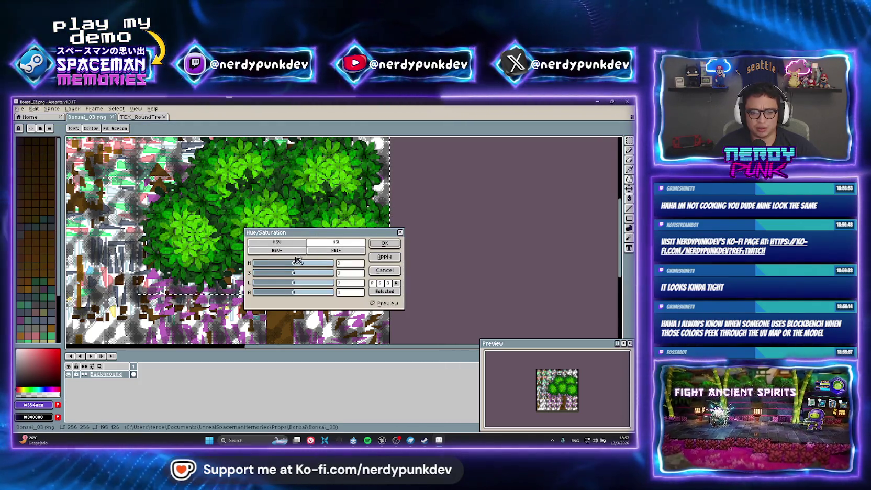
left_click_drag(297, 266, 292, 266)
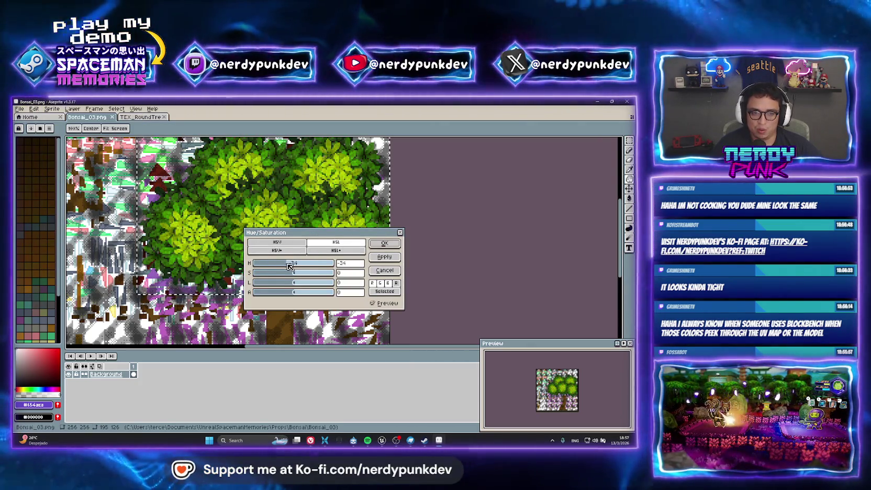
left_click(382, 441)
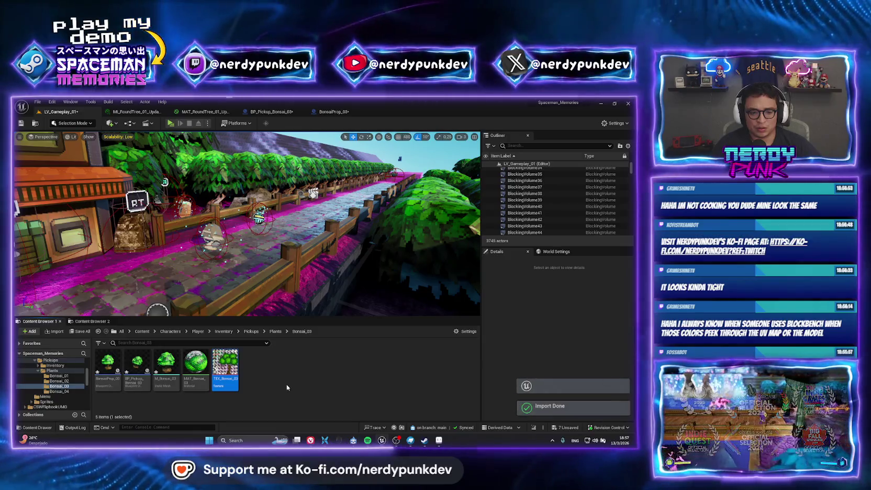
Play-test the level: grenade the house door, collect the crystals and the Memory_08 item
left_click(401, 401)
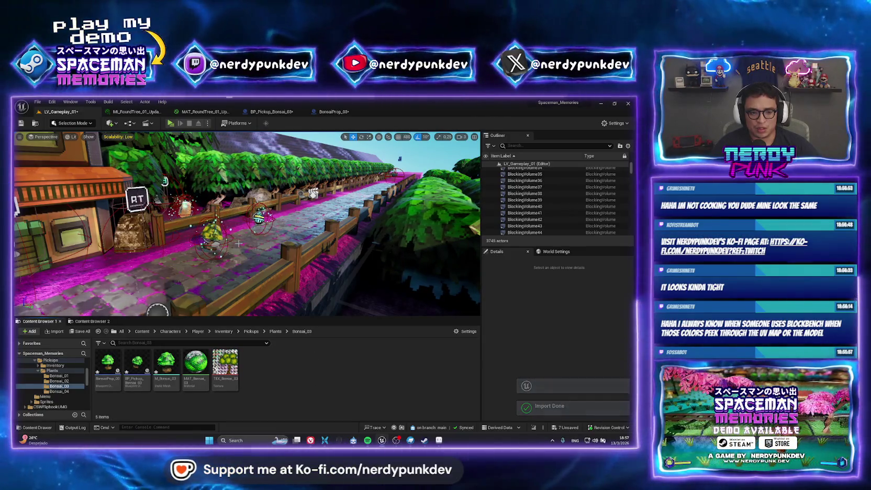
left_click_drag(246, 225, 303, 277)
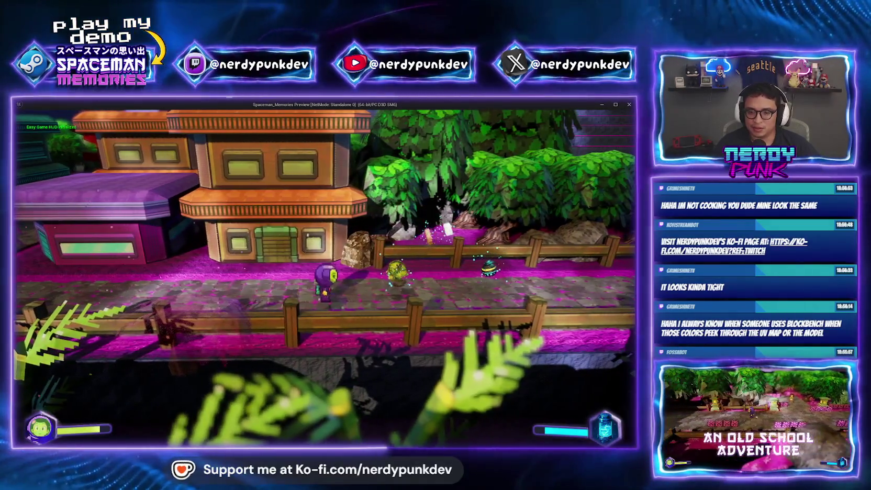
key("d")
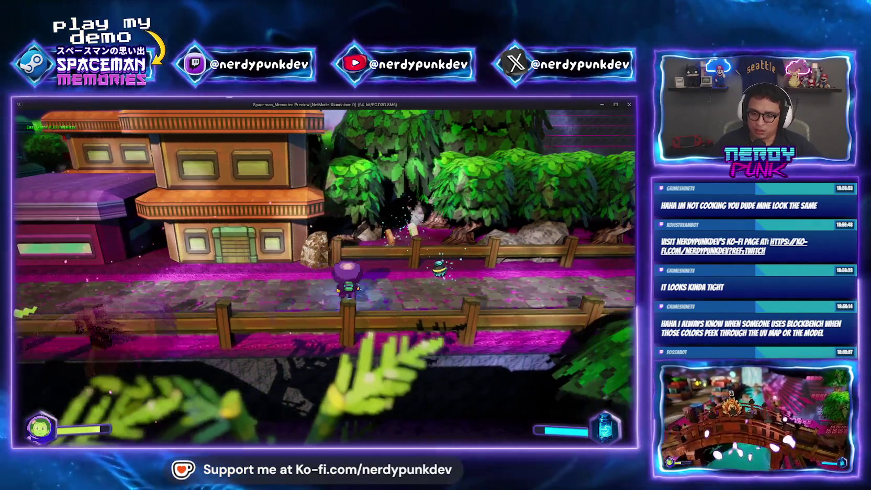
key("a")
key("g")
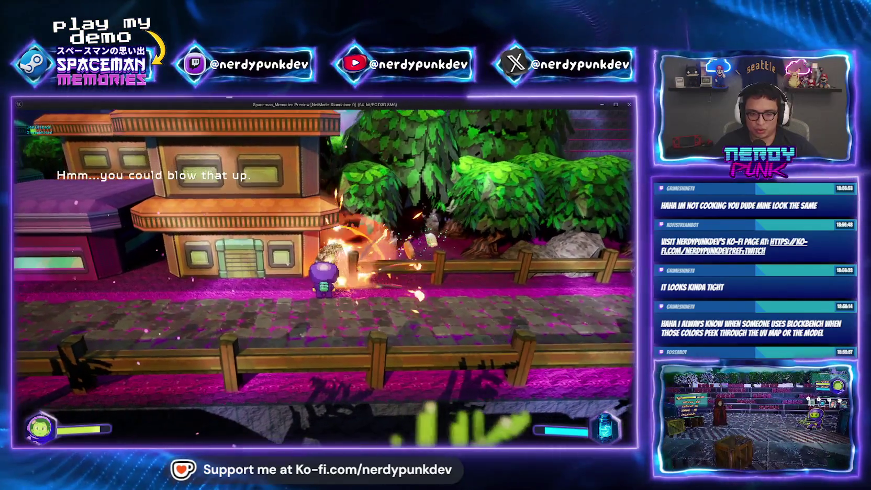
key("d")
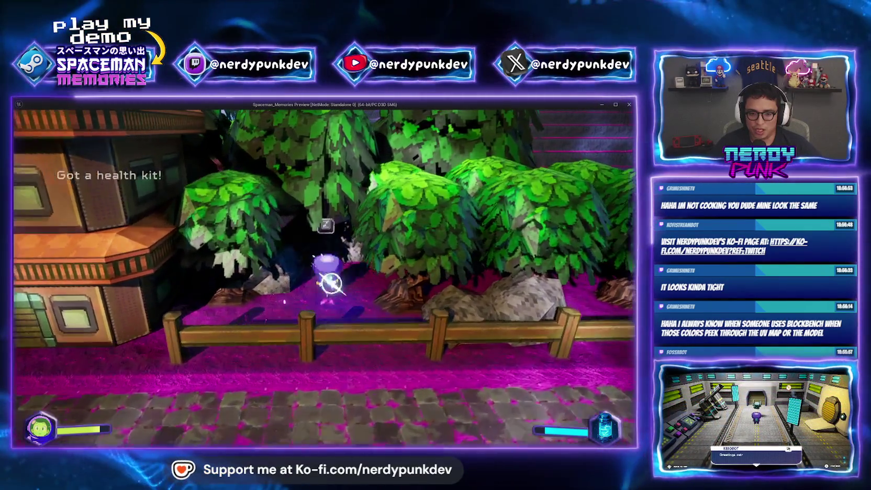
key("w")
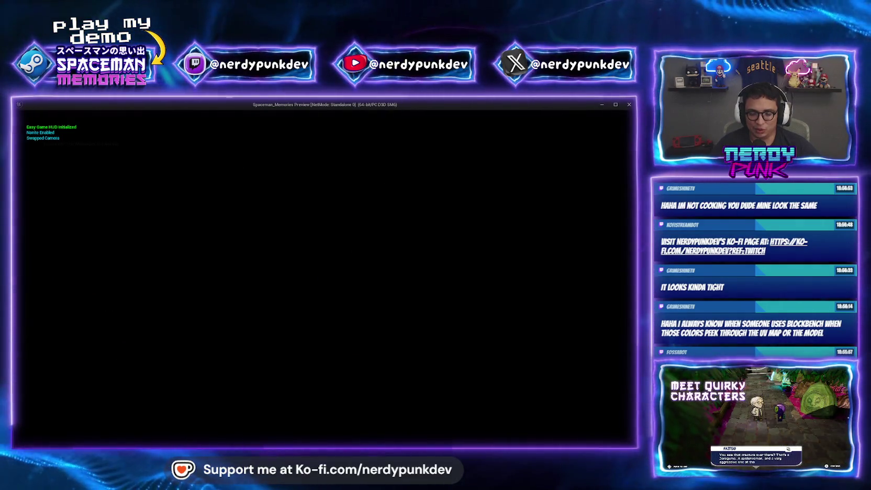
key("a")
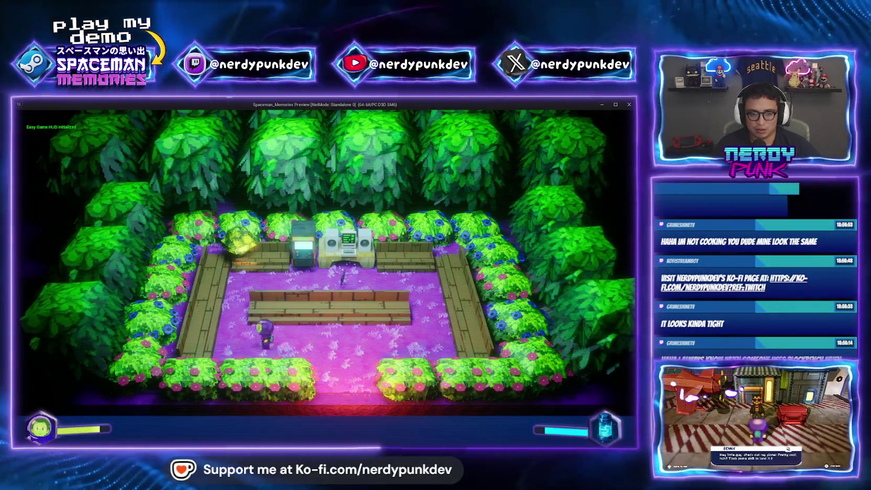
key("w")
key("w")
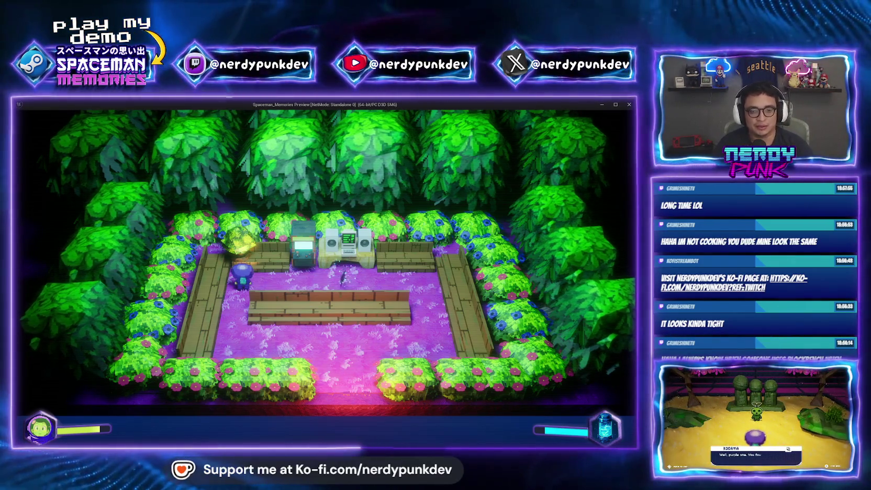
key("d")
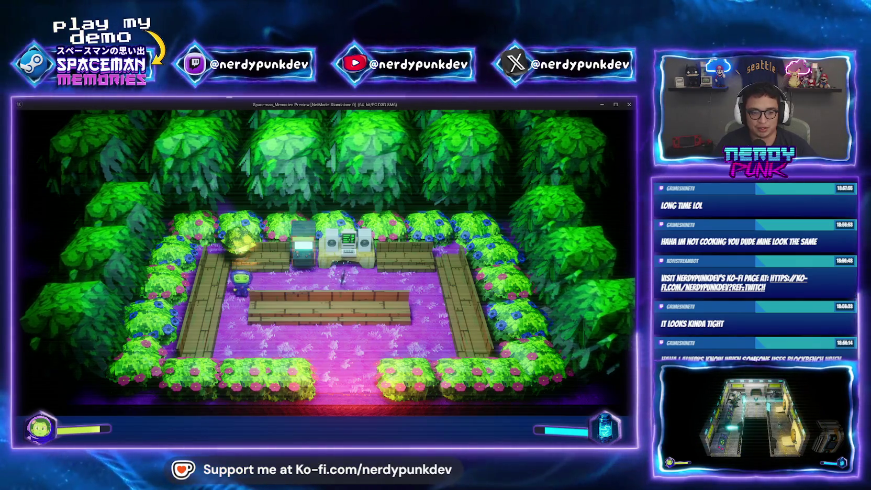
key("a")
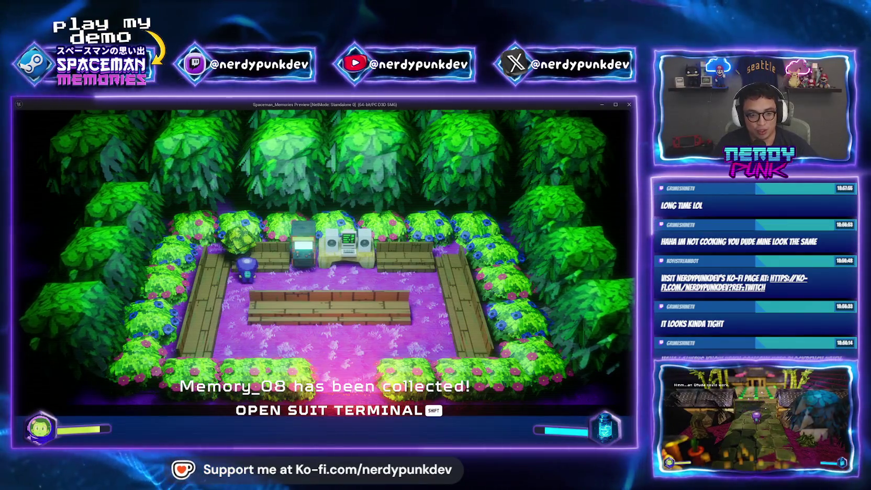
key("Escape")
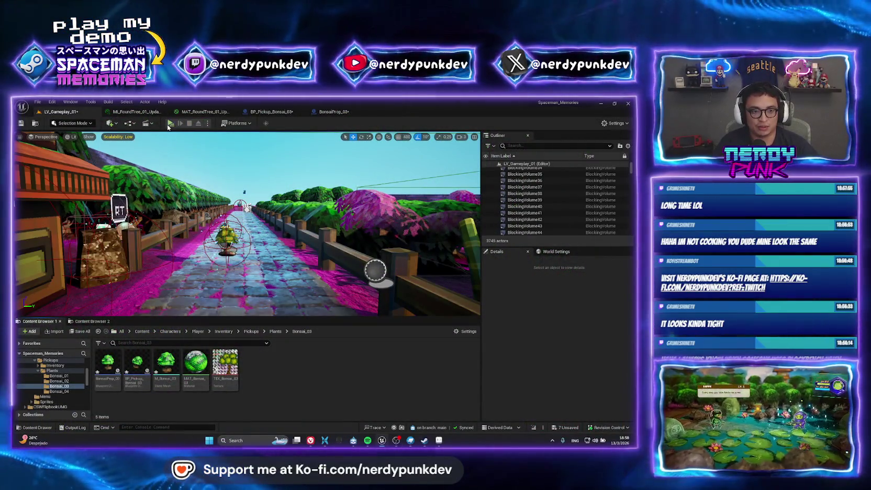
Run a second standalone play-test for the grenade, health kit and memory item, then open BP_Pickup_Bonsai_03
key("alt+p")
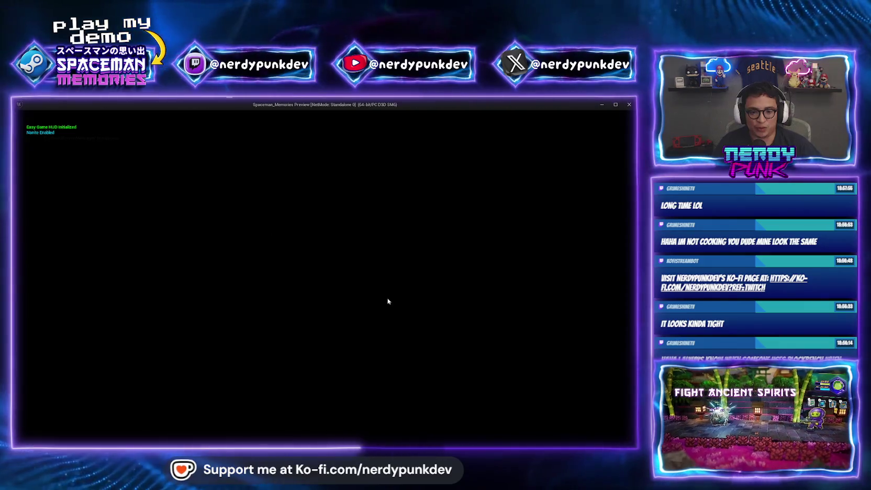
key("d")
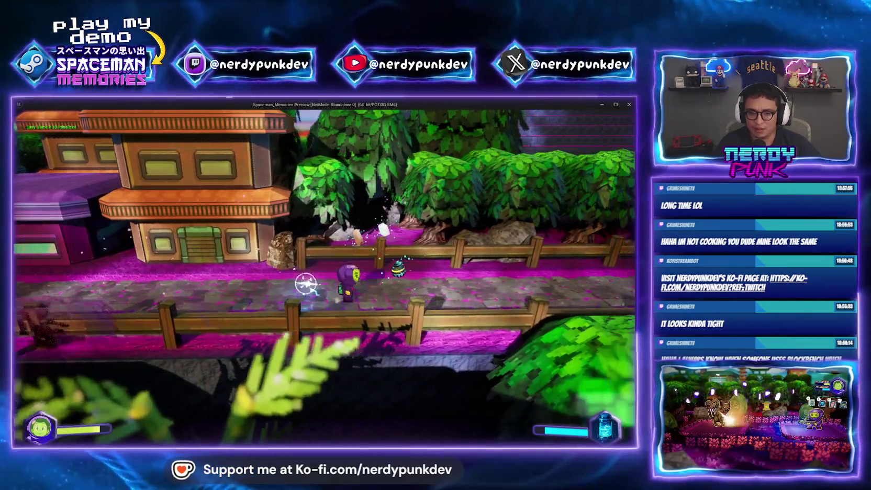
key("g")
key("w")
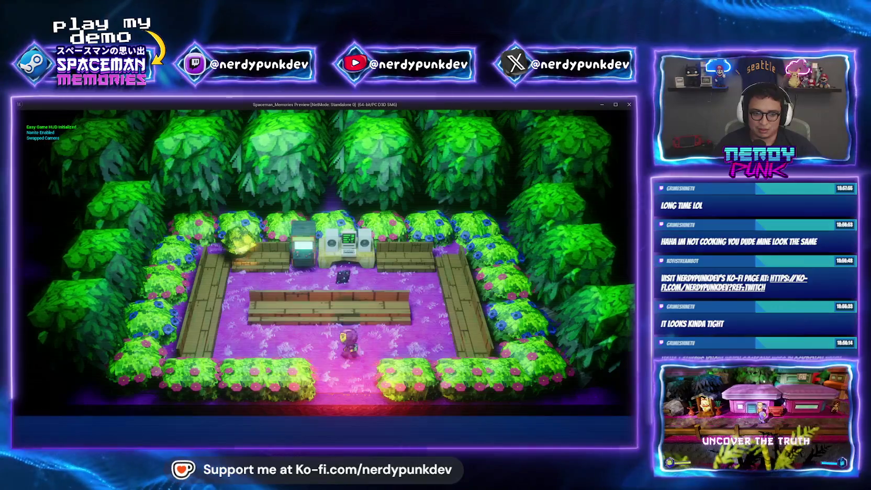
key("a")
key("s")
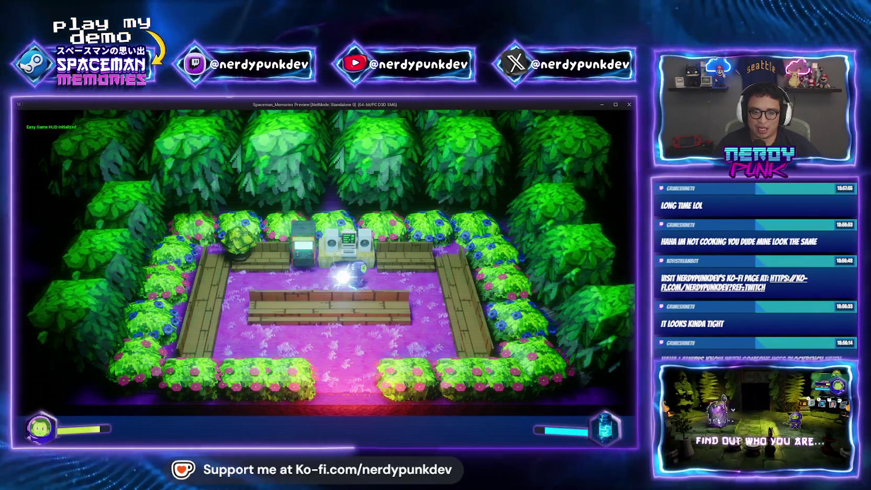
key("w")
key("d")
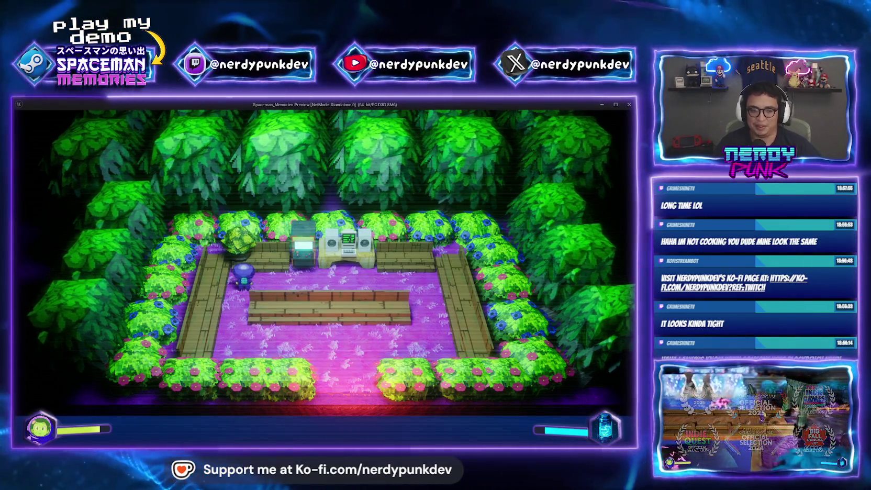
key("Escape")
left_click(285, 113)
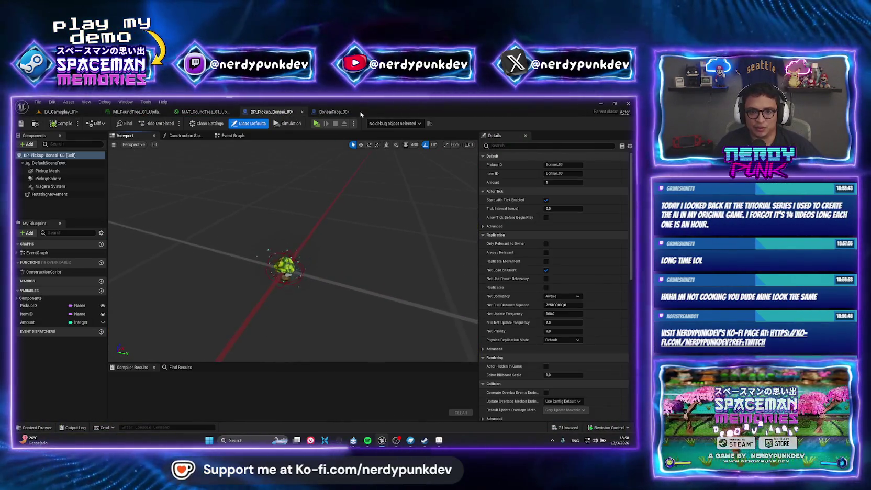
In BonsaiProp_03, rotate the SpotLight to aim at the bonsai and raise it
left_click(334, 112)
key("f")
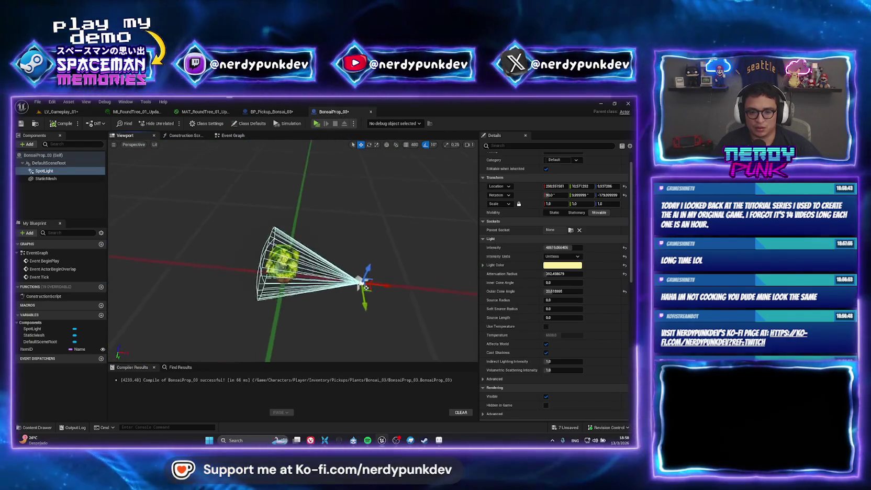
key("e")
mouse_move(307, 267)
left_mouse_down()
mouse_move(314, 257)
mouse_move(307, 213)
mouse_move(320, 195)
left_mouse_up()
key("w")
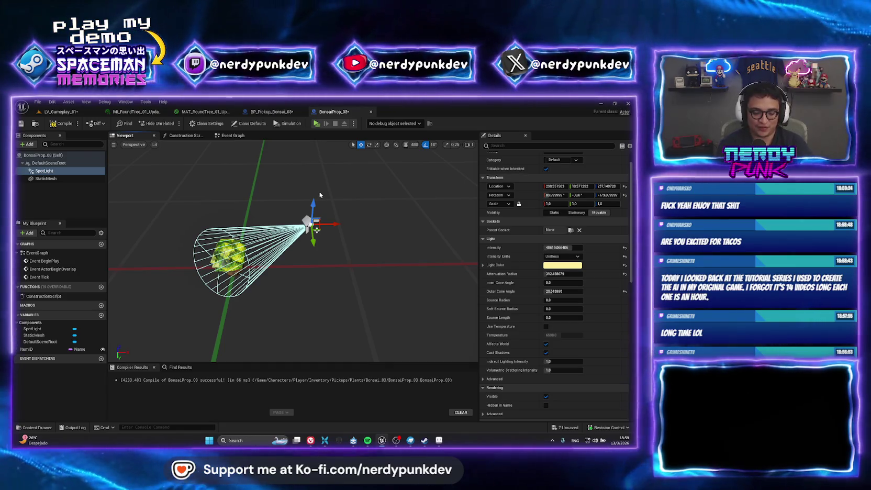
Compile BonsaiProp_03, return to LV_Gameplay_01 and launch a standalone play-test
left_click(62, 123)
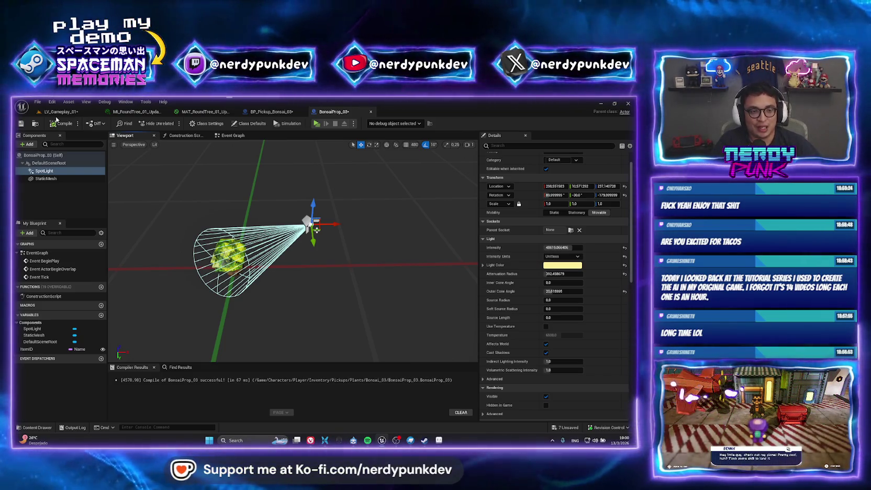
left_click(58, 112)
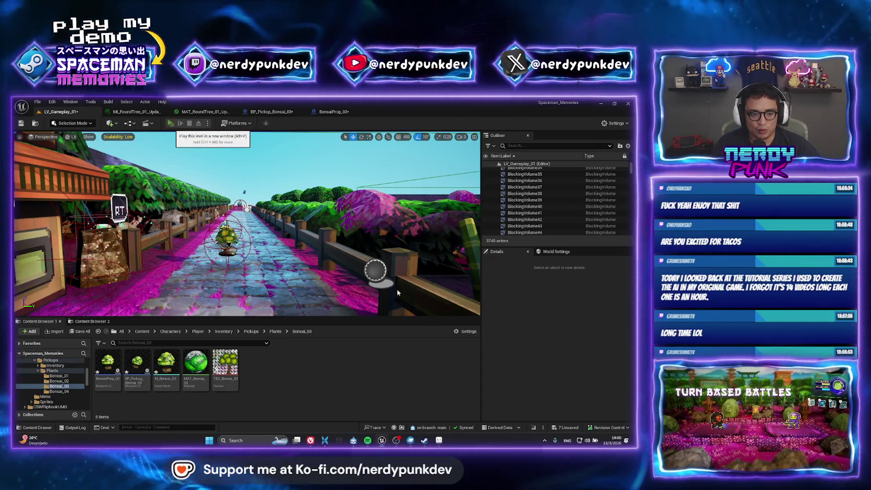
key("alt+p")
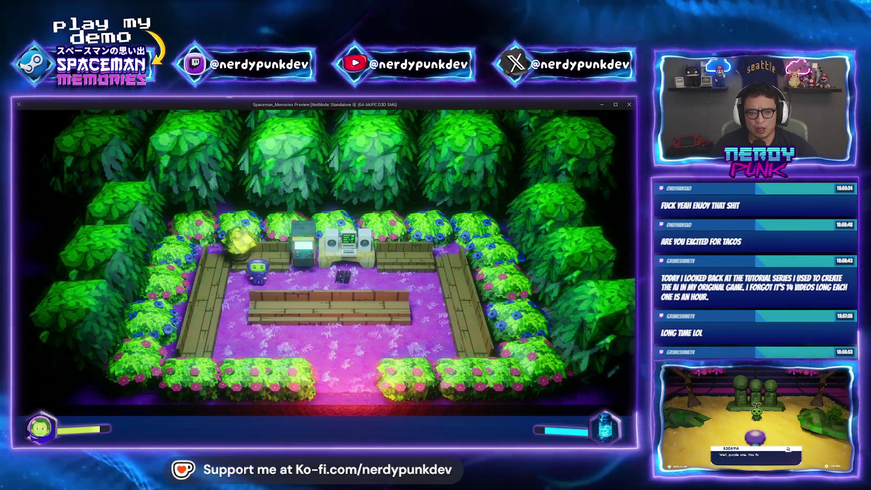
key("Escape")
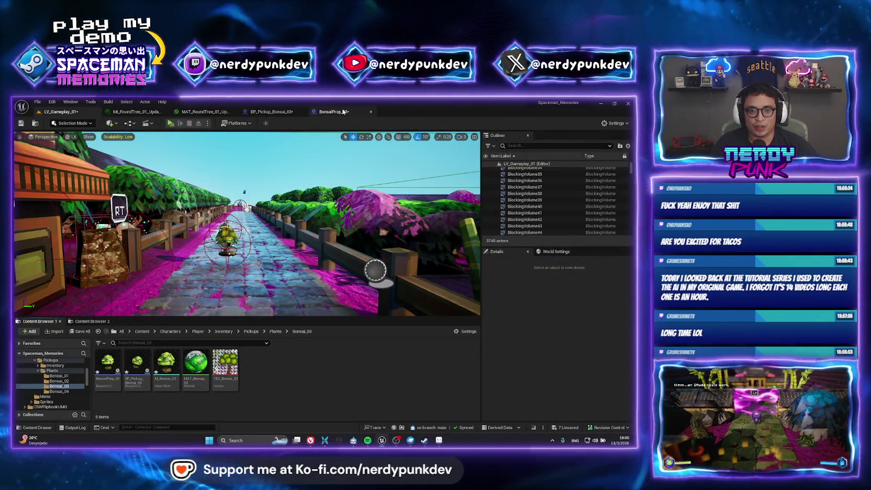
Lower the BonsaiProp_03 SpotLight intensity to about 25783
left_click(354, 112)
mouse_move(559, 247)
left_mouse_down()
mouse_move(547, 247)
mouse_move(572, 272)
left_mouse_up()
left_click_drag(383, 257, 314, 235)
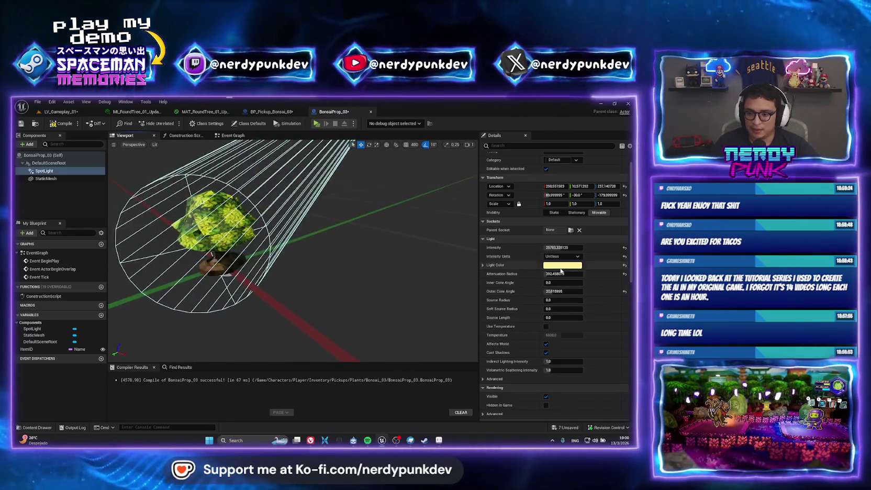
Change the SpotLight's light colour to pink, then return to LV_Gameplay_01
left_click(559, 266)
left_click_drag(473, 301, 465, 293)
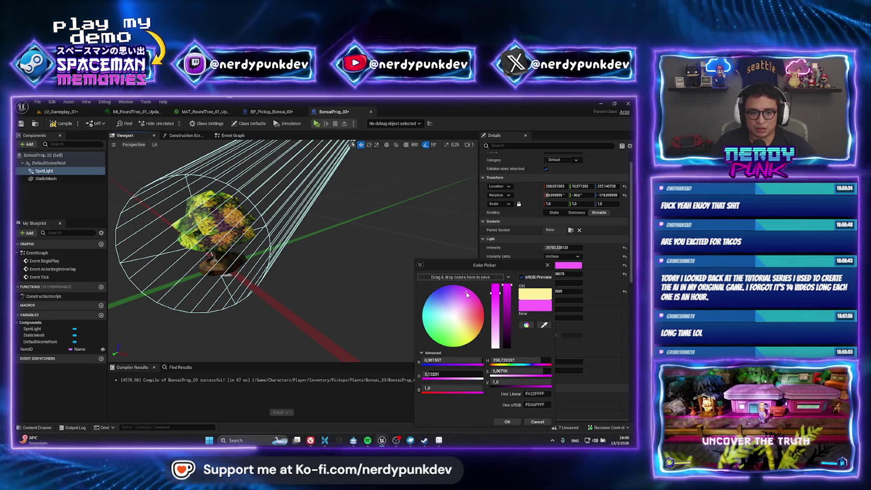
left_click(507, 422)
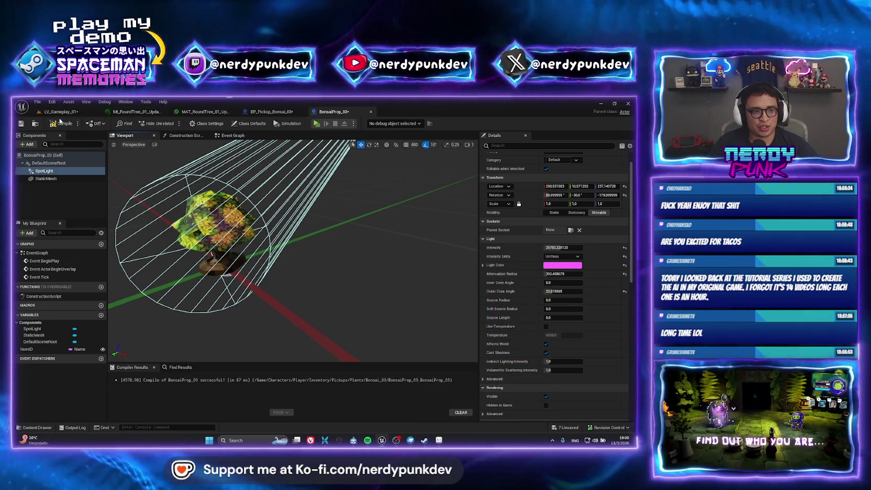
left_click(60, 112)
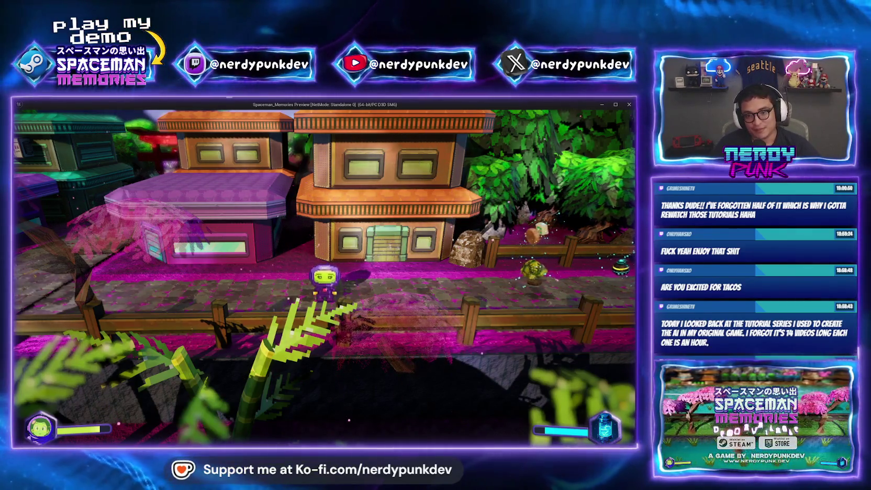
Run the path collecting the grenade and health kit, travel onward, then exit the preview
key("d")
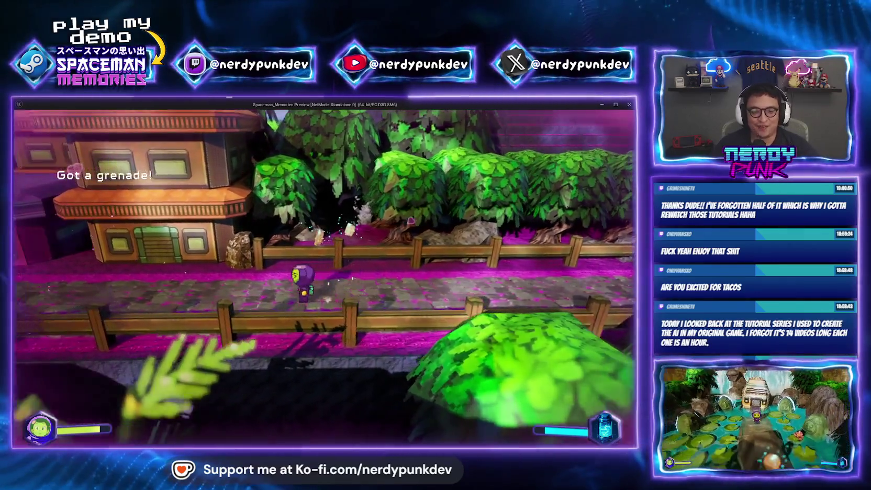
key("a")
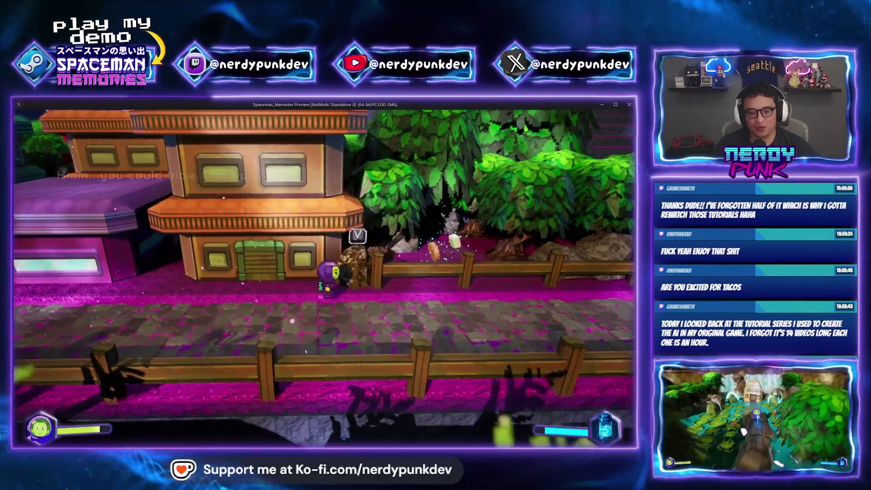
key("d")
key("w")
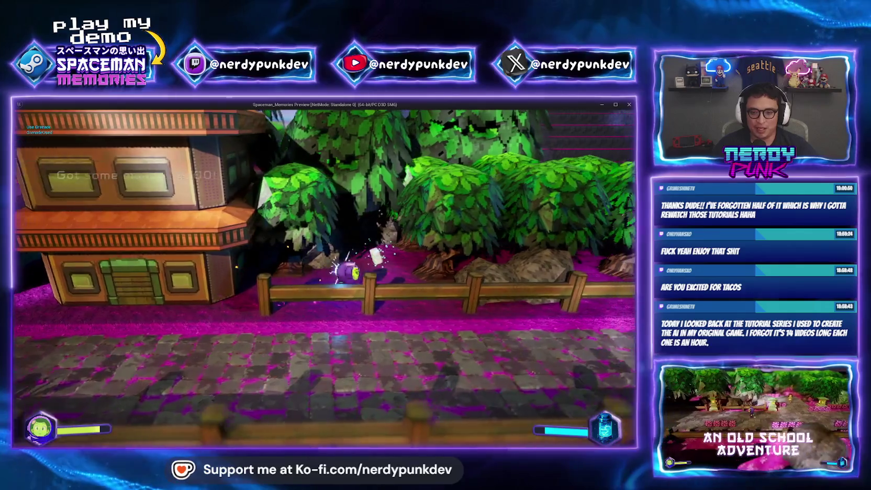
key("w")
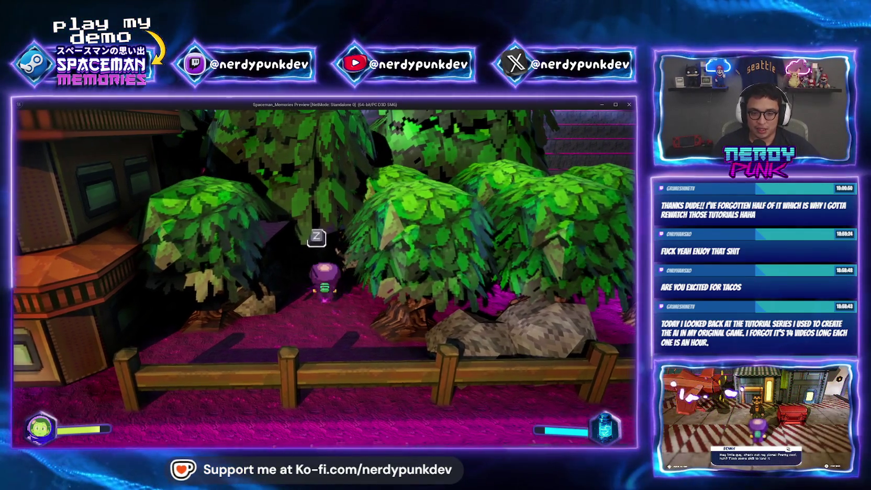
key("z")
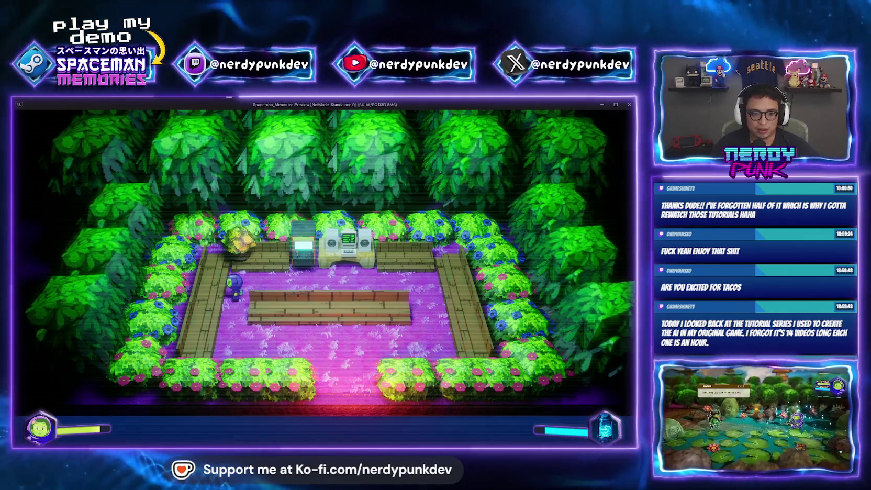
key("Escape")
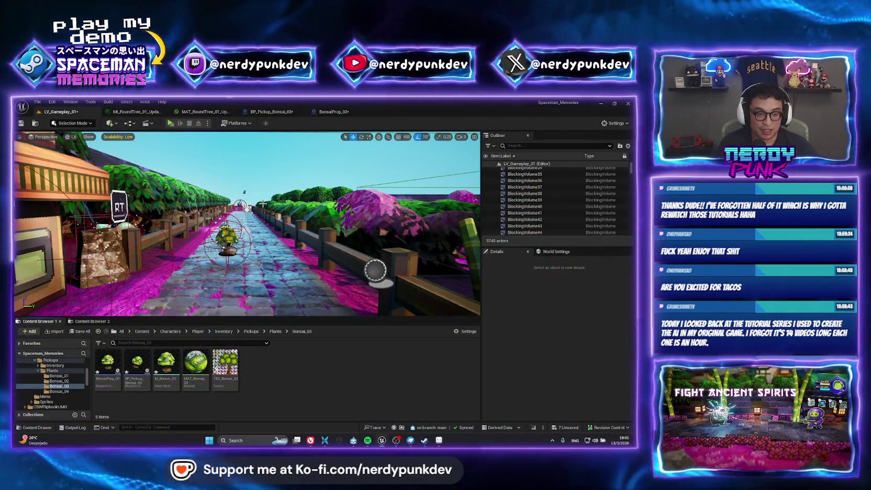
Open the LV_TreeHouse_01 level via the 'lv_g' asset search
key("ctrl+p")
type("lv_g")
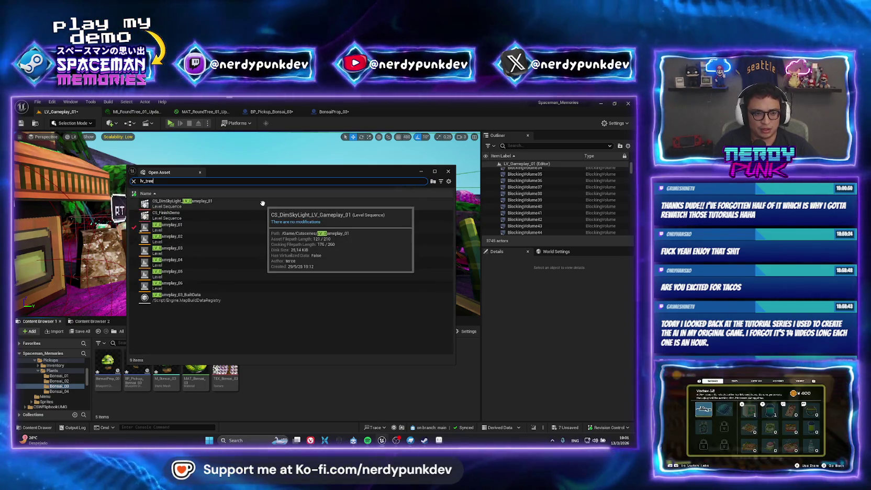
key("Return")
Focus on the BonsaiProp_3 actor and fly around the garden's bushes and fence
left_click_drag(241, 169, 425, 162)
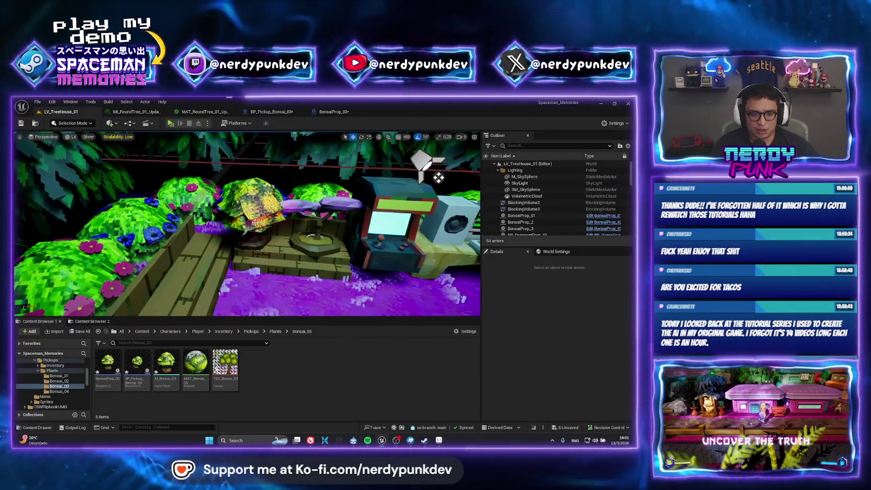
left_click(438, 178)
key("f")
mouse_move(302, 244)
left_mouse_down()
mouse_move(262, 199)
mouse_move(408, 154)
mouse_move(241, 164)
mouse_move(261, 215)
left_mouse_up()
mouse_move(243, 149)
left_mouse_down()
mouse_move(210, 167)
mouse_move(189, 151)
left_mouse_up()
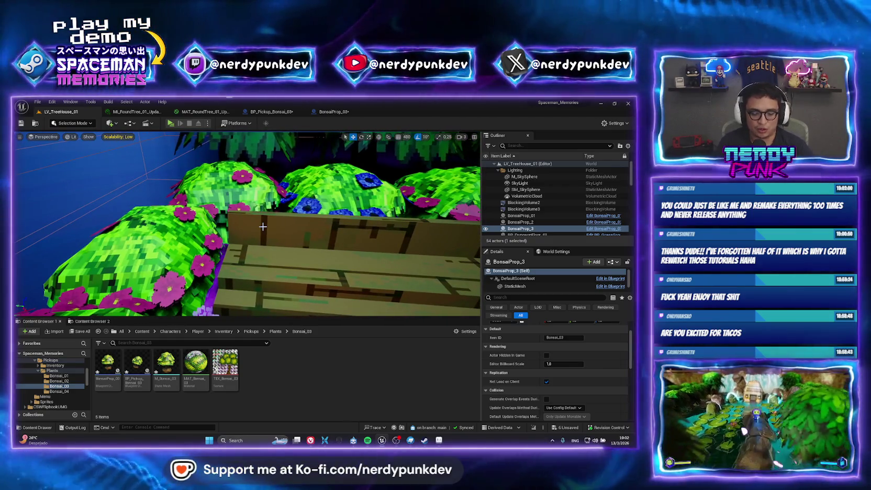
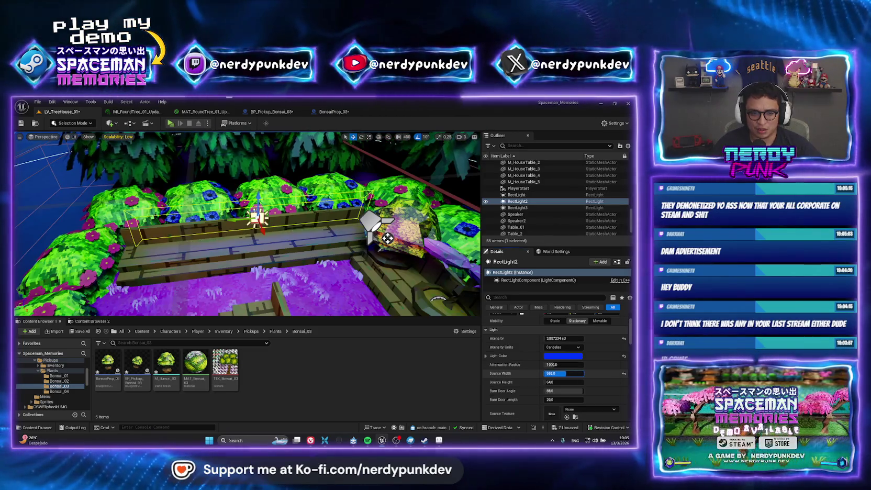
Set RectLight2's Source Height to 1.0, then frame it to check the thin strip
left_click(550, 382)
type("24")
key("Return")
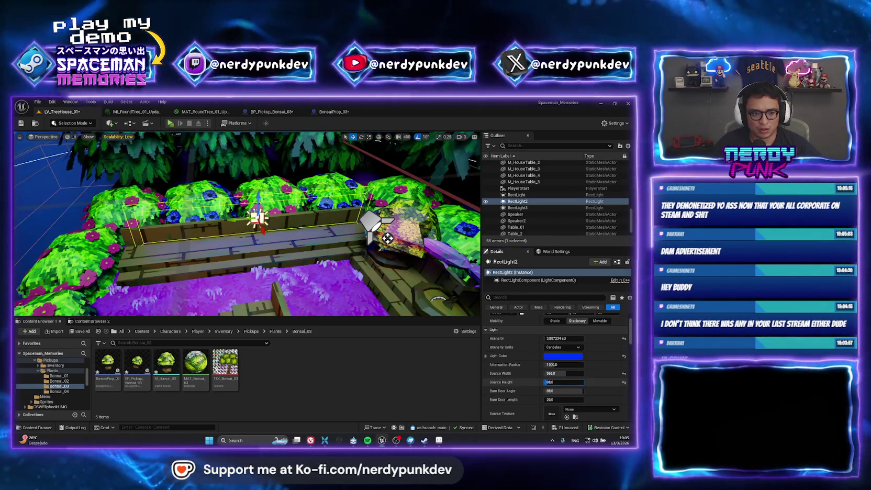
type("1")
key("Return")
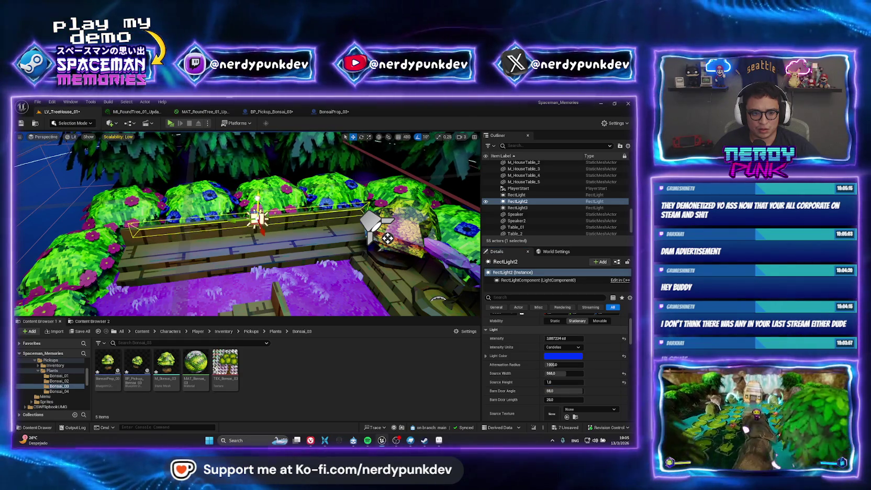
key("f")
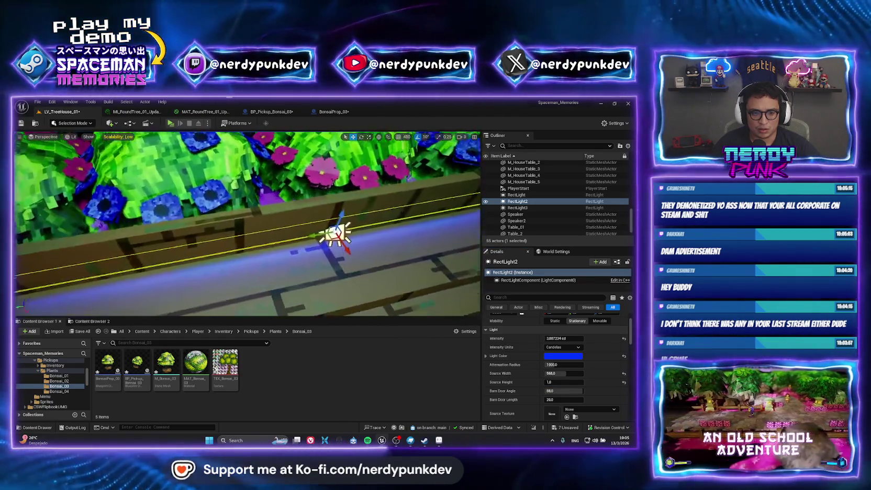
left_click_drag(275, 283, 275, 235)
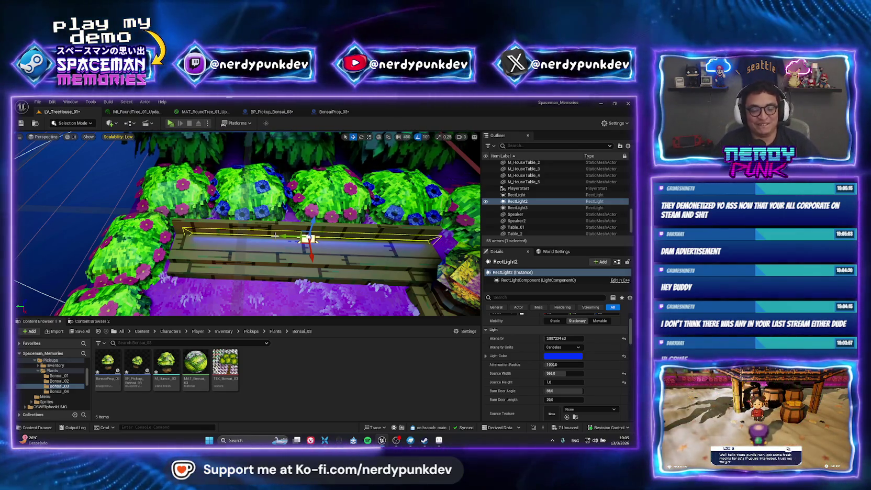
scroll(275, 236, "up", 3)
mouse_move(206, 268)
left_mouse_down()
mouse_move(311, 227)
mouse_move(272, 211)
mouse_move(309, 229)
mouse_move(294, 234)
left_mouse_up()
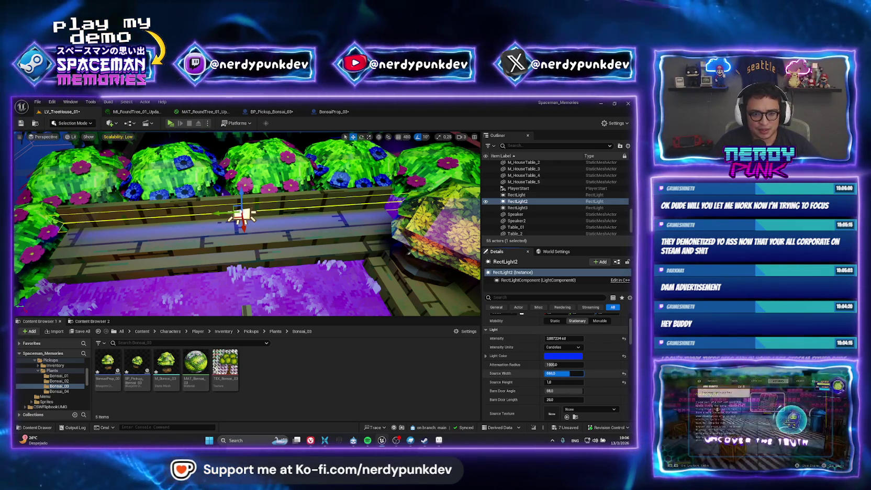
Set the bench light's source width to 624, raise its intensity and lower its attenuation radius
left_click_drag(563, 374, 552, 373)
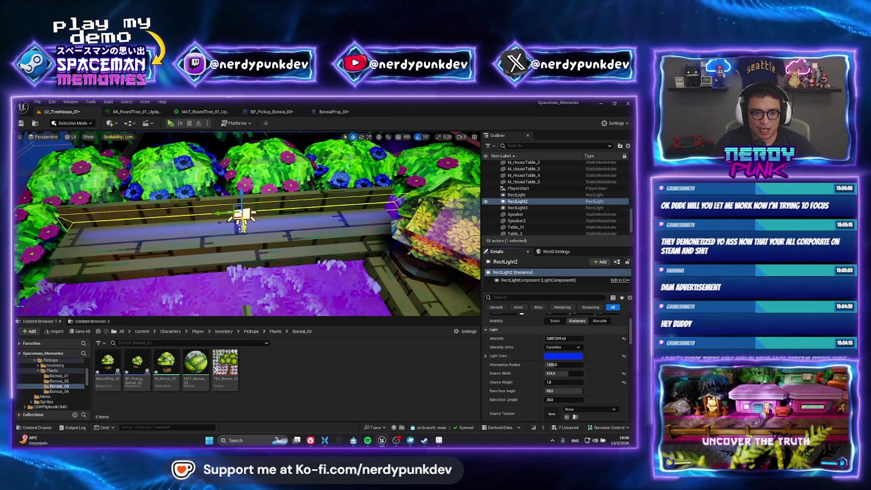
left_click(241, 217)
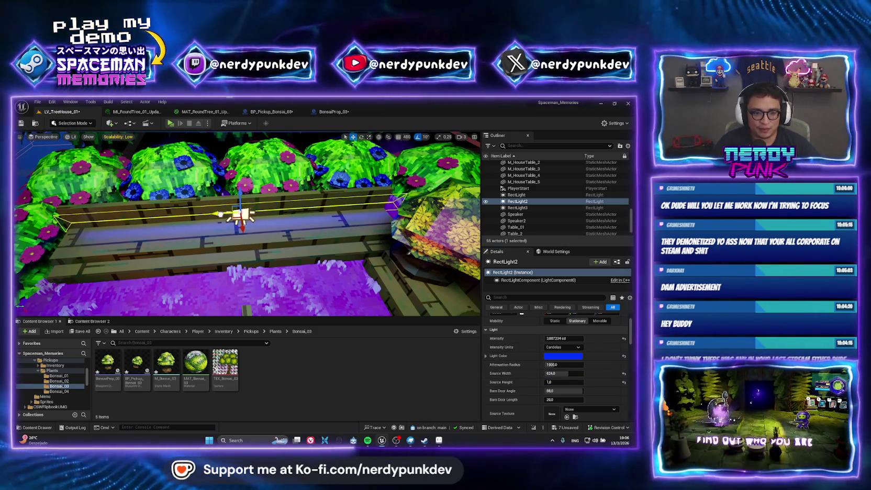
left_click_drag(218, 215, 217, 215)
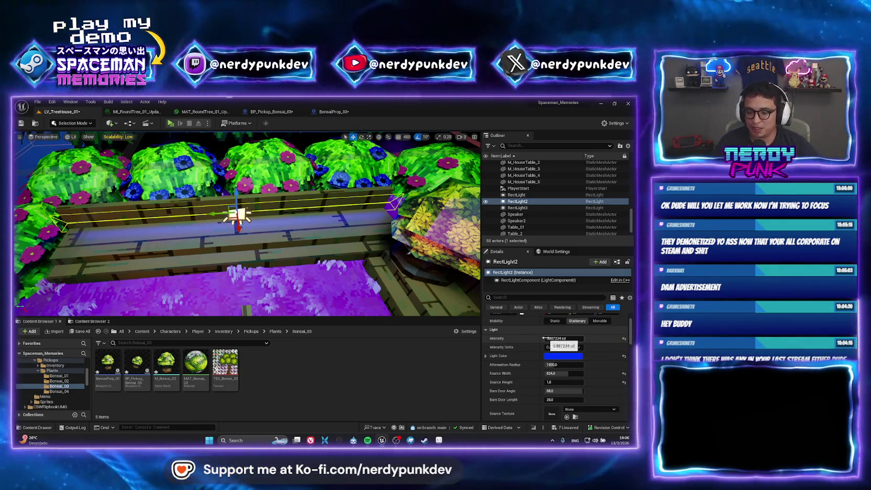
left_click(544, 339)
mouse_move(547, 339)
left_mouse_down()
mouse_move(568, 339)
mouse_move(555, 338)
left_mouse_up()
left_click_drag(246, 225, 270, 199)
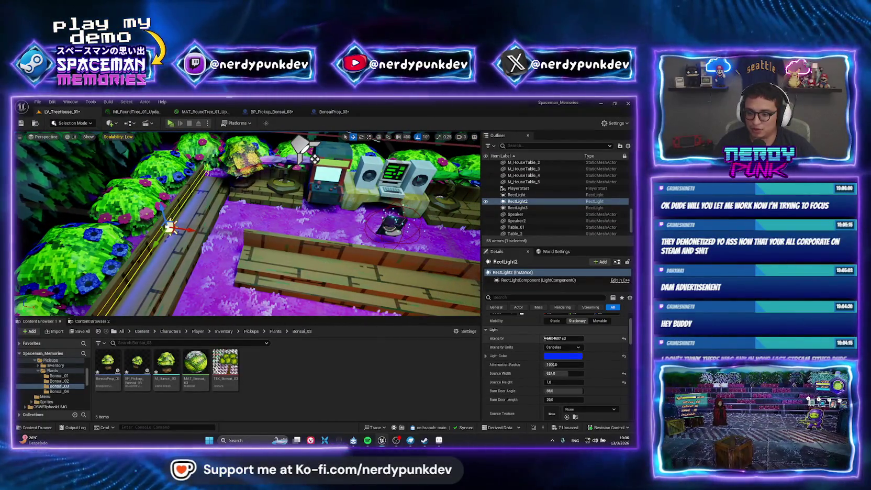
mouse_move(559, 364)
left_mouse_down()
mouse_move(518, 365)
mouse_move(576, 364)
mouse_move(558, 364)
left_mouse_up()
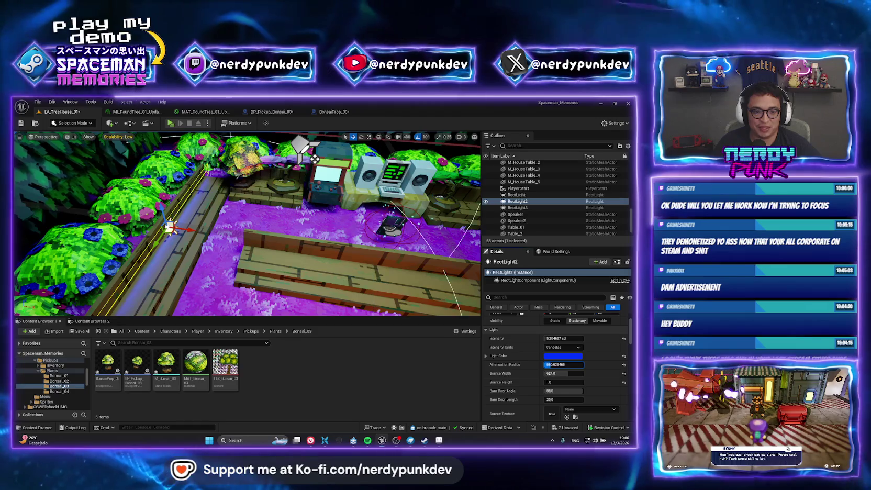
mouse_move(246, 225)
left_mouse_down()
mouse_move(252, 199)
mouse_move(275, 227)
left_mouse_up()
mouse_move(563, 339)
left_mouse_down()
mouse_move(587, 338)
mouse_move(545, 338)
mouse_move(565, 338)
left_mouse_up()
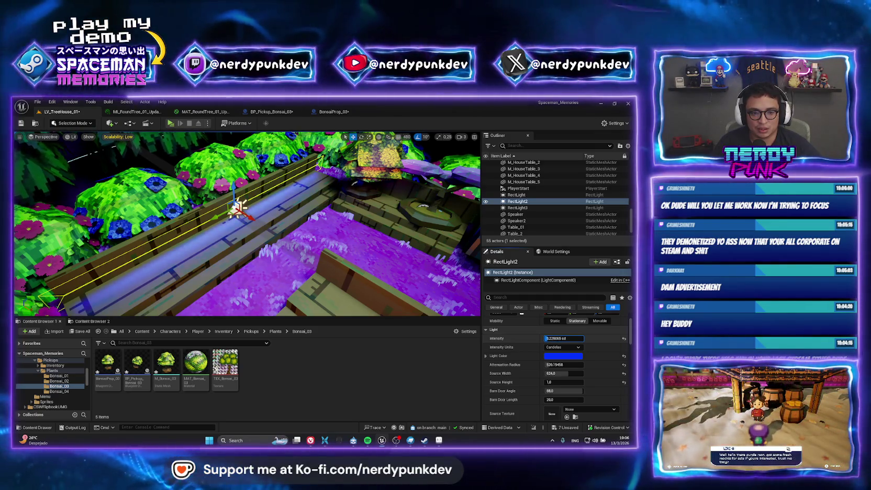
left_click_drag(293, 225, 303, 246)
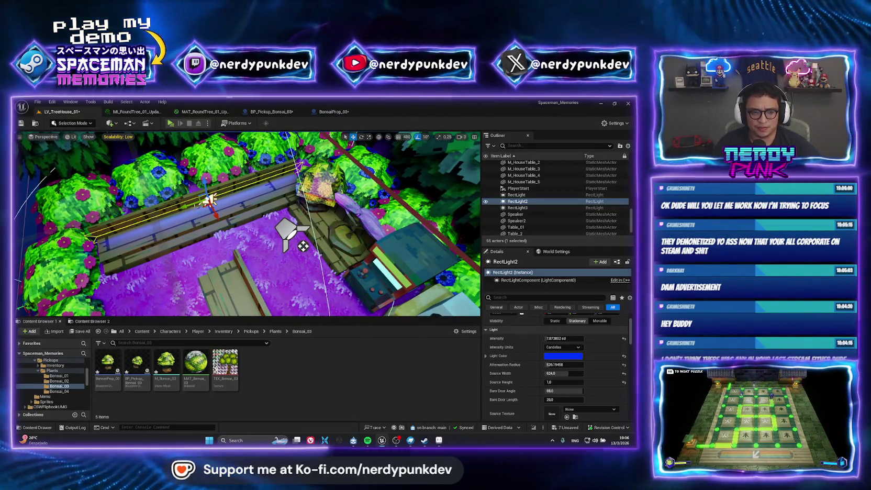
Duplicate the light as a rotated copy, RectLight4, beside the bonsai bench
key("ctrl+d")
key("e")
mouse_move(242, 214)
left_mouse_down()
mouse_move(260, 215)
mouse_move(251, 207)
mouse_move(296, 170)
mouse_move(283, 188)
mouse_move(278, 173)
mouse_move(283, 184)
left_mouse_up()
key("w")
mouse_move(321, 148)
left_mouse_down()
mouse_move(193, 206)
mouse_move(252, 204)
left_mouse_up()
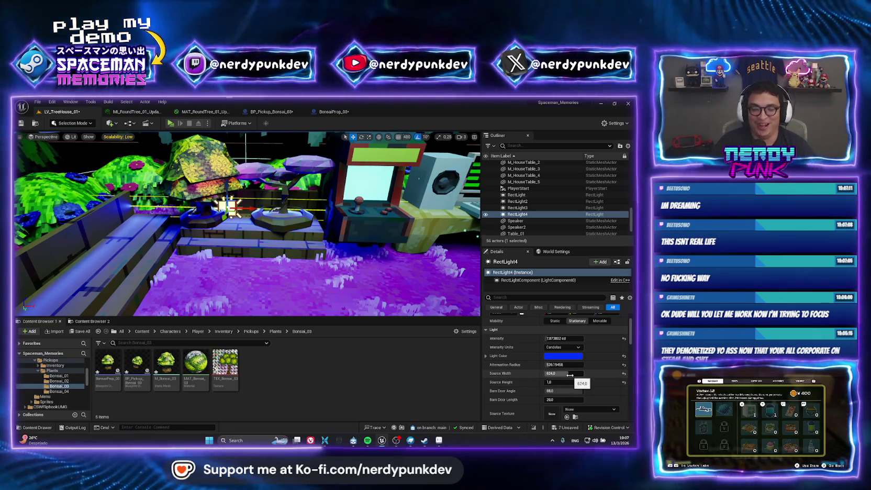
Set RectLight4's source width to 256 and move it right along the bench
left_click_drag(570, 375, 542, 375)
left_click_drag(254, 209, 272, 209)
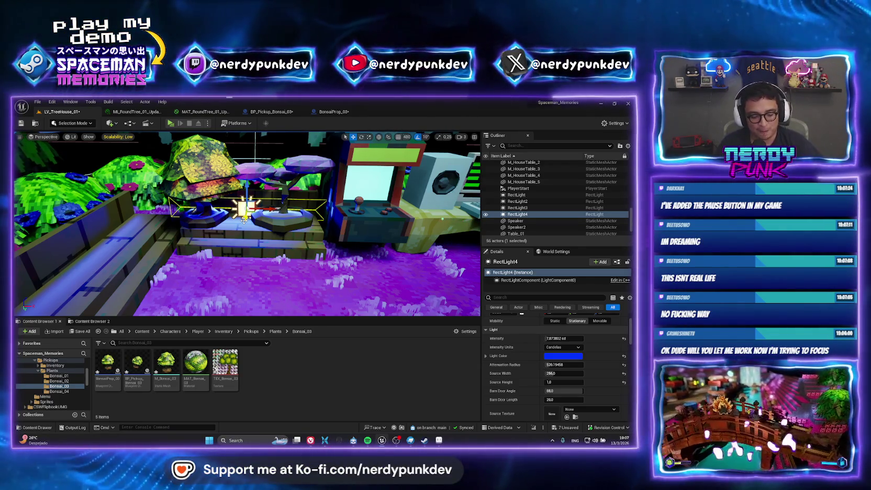
left_click_drag(256, 221, 433, 183)
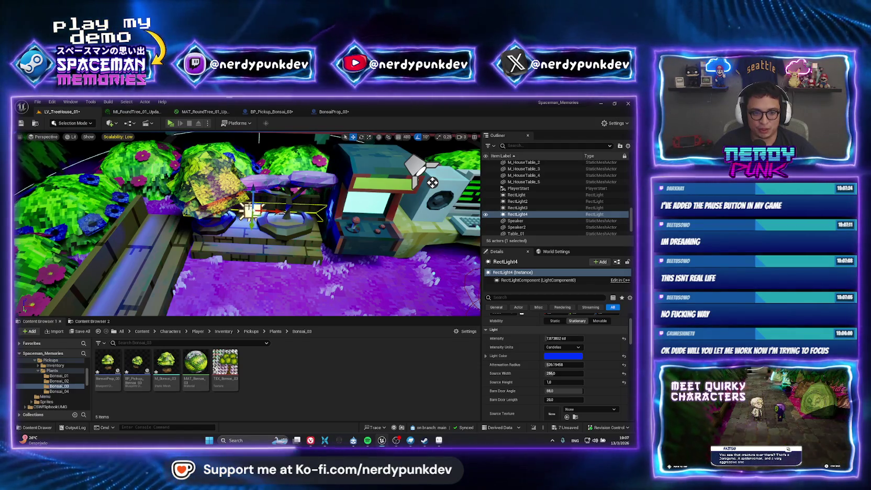
mouse_move(432, 182)
left_mouse_down()
mouse_move(345, 205)
mouse_move(401, 314)
mouse_move(204, 308)
left_mouse_up()
Copy RectLight4 toward the arcade machines as RectLight5
left_click(177, 218)
key("ctrl+z")
left_click_drag(181, 160, 324, 174)
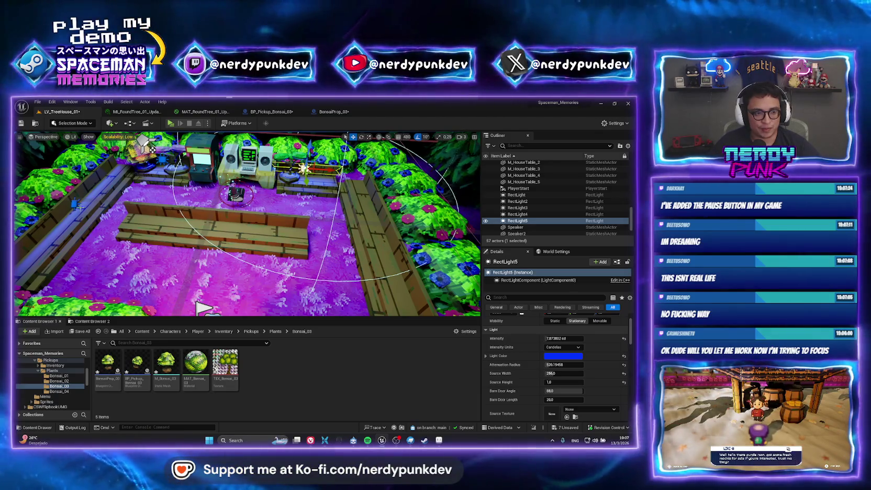
Duplicate RectLight2 toward the right-hand bench as RectLight6
scroll(204, 308, "down", 5)
left_click(161, 253)
left_click_drag(161, 253, 383, 249)
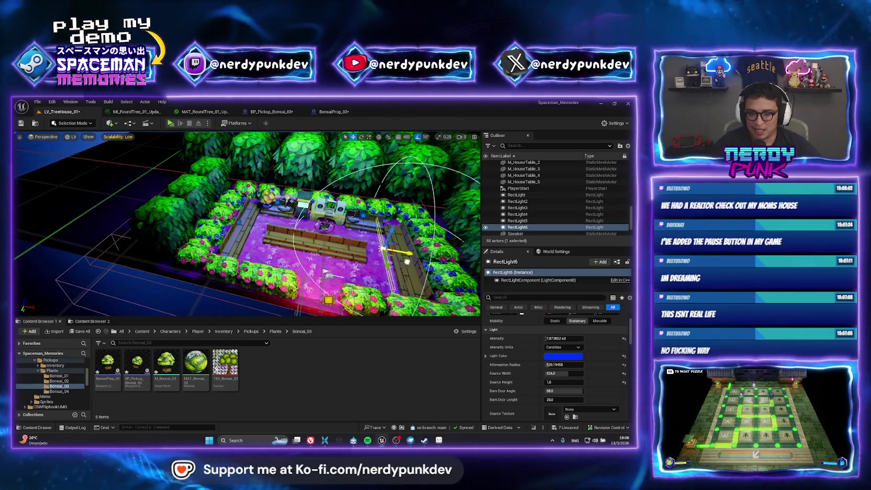
scroll(382, 248, "up", 6)
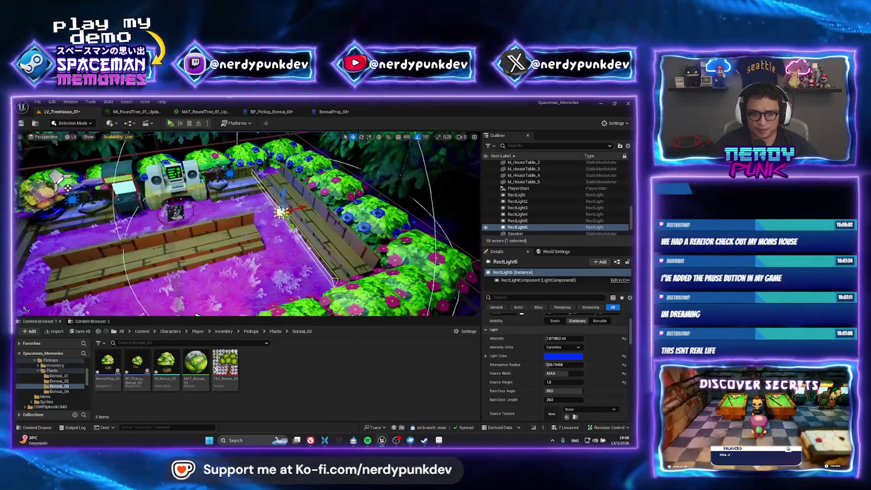
Adjust RectLight6's pivot from the Outliner menu and move it along the right bench
right_click(516, 228)
mouse_move(563, 330)
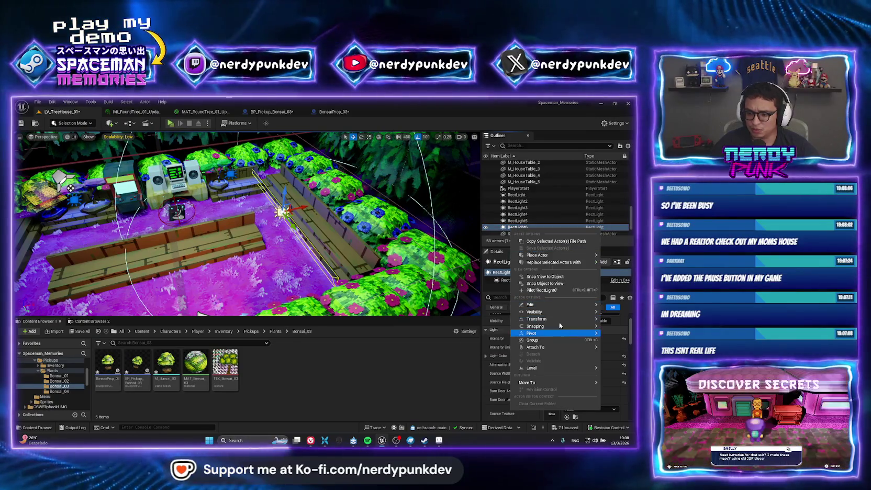
left_click(478, 330)
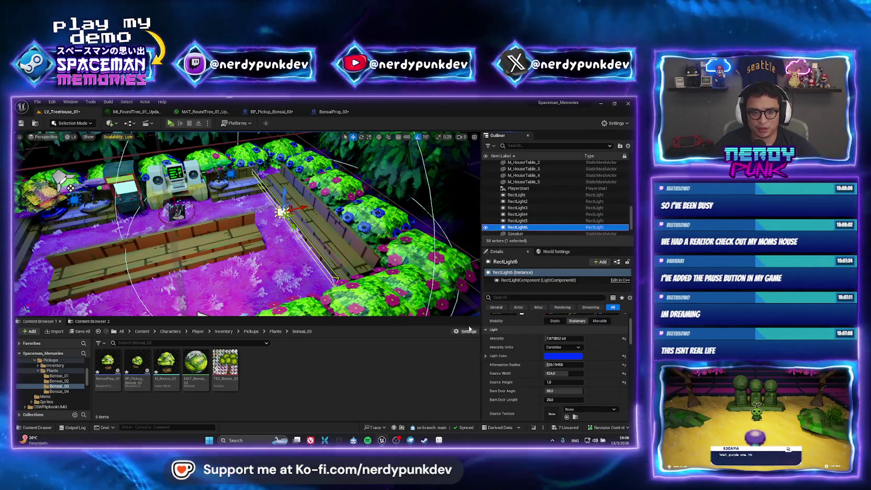
key("ctrl+z")
right_click(516, 229)
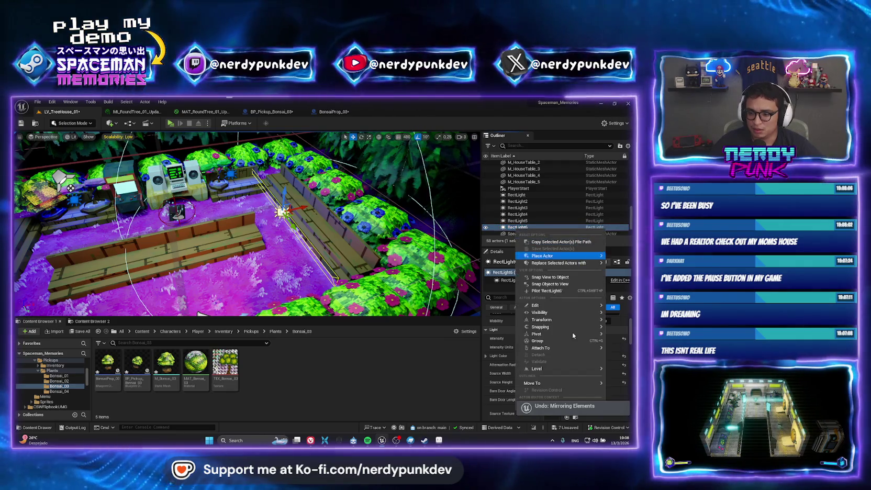
mouse_move(573, 333)
left_click(485, 339)
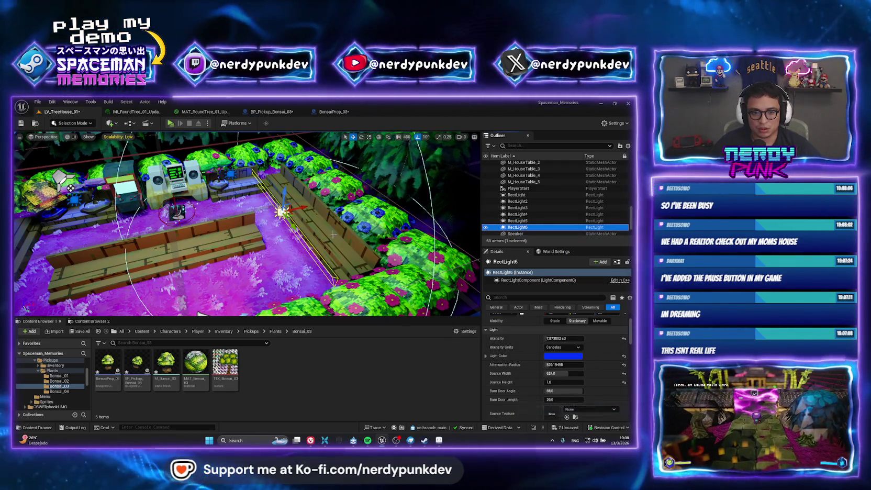
left_click_drag(294, 209, 328, 205)
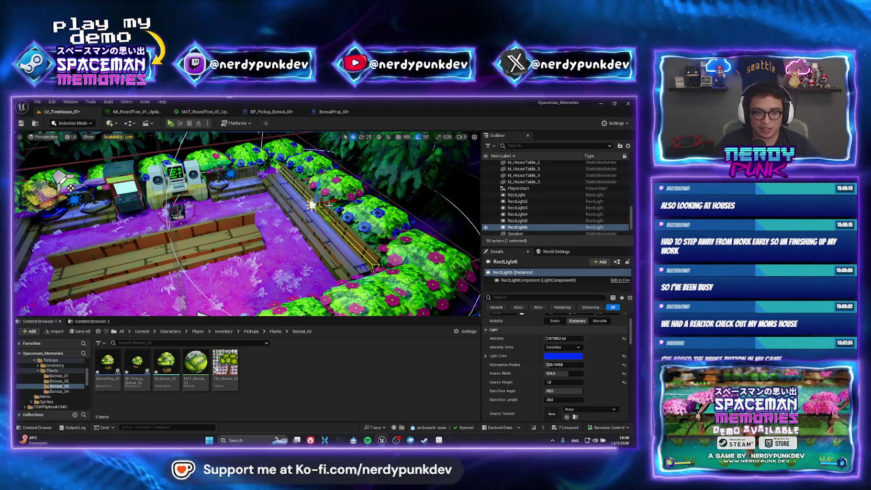
Save all unsaved changes in the treehouse level
mouse_move(202, 313)
left_mouse_down()
mouse_move(236, 293)
mouse_move(214, 301)
mouse_move(139, 143)
left_mouse_up()
left_click_drag(236, 215, 205, 217)
key("ctrl+shift+s")
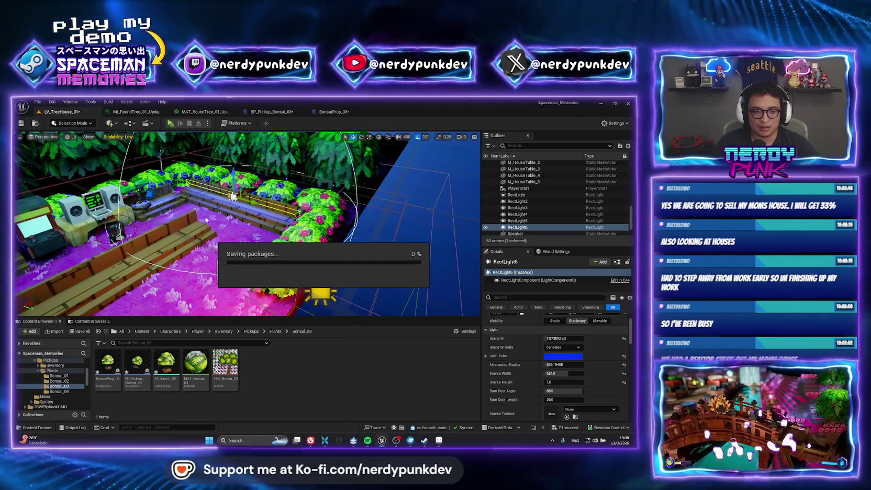
Find LV_Gameplay_01 through the Open Asset search and open it
key("ctrl+p")
type("v")
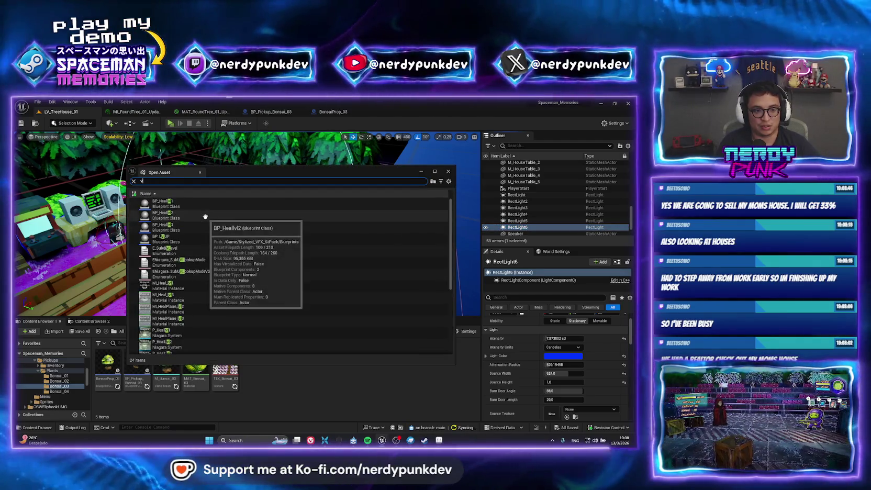
type("l-ga")
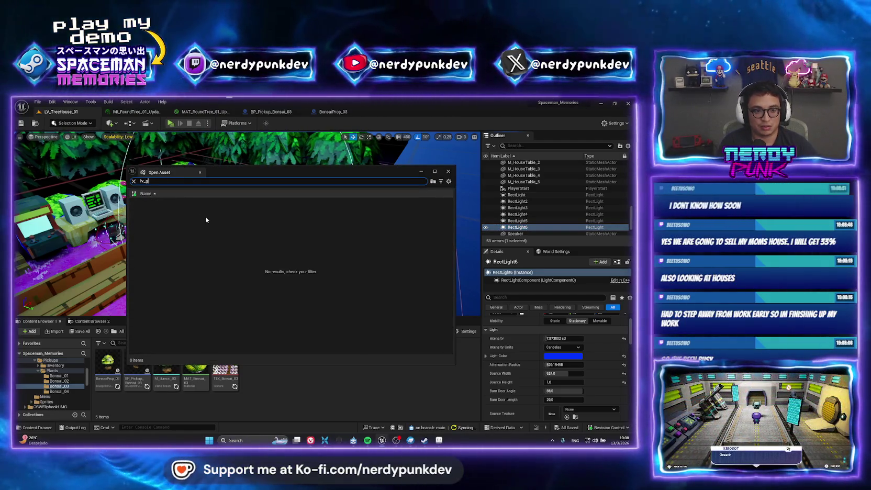
type("_game")
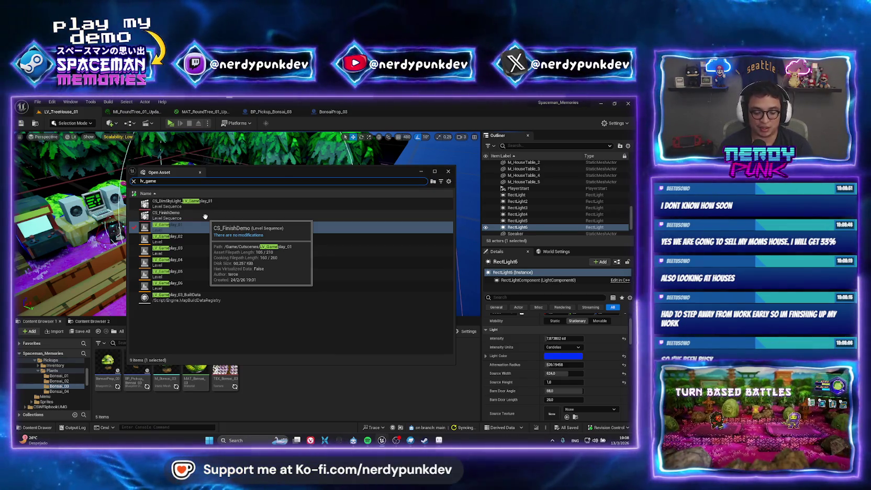
key("Return")
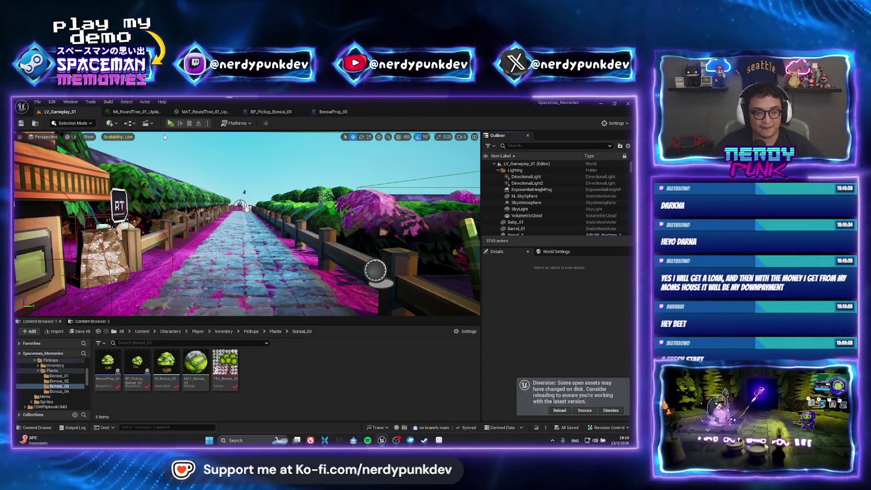
Briefly play-test the level in a preview window, then stop the session
left_click(170, 123)
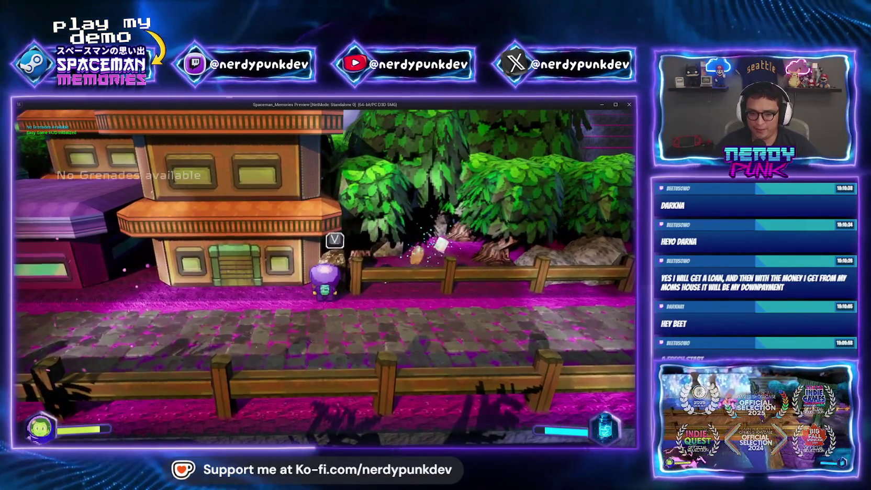
key("g")
key("g")
key("w")
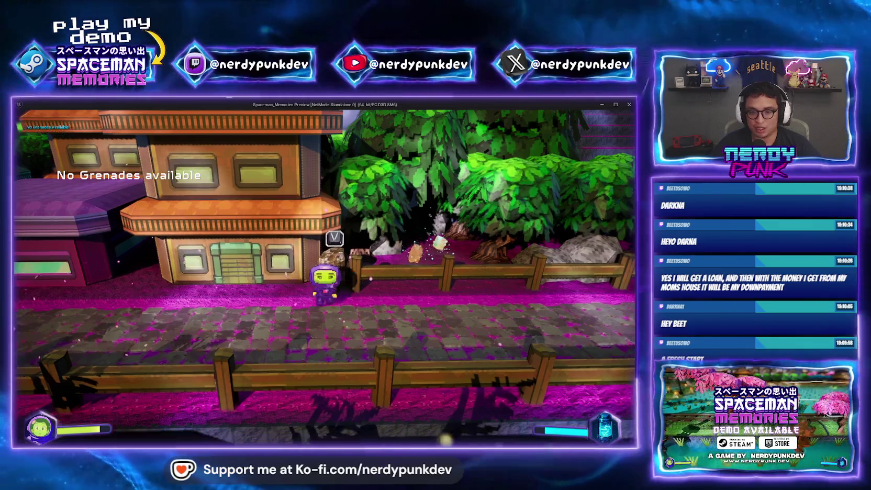
key("alt+Tab")
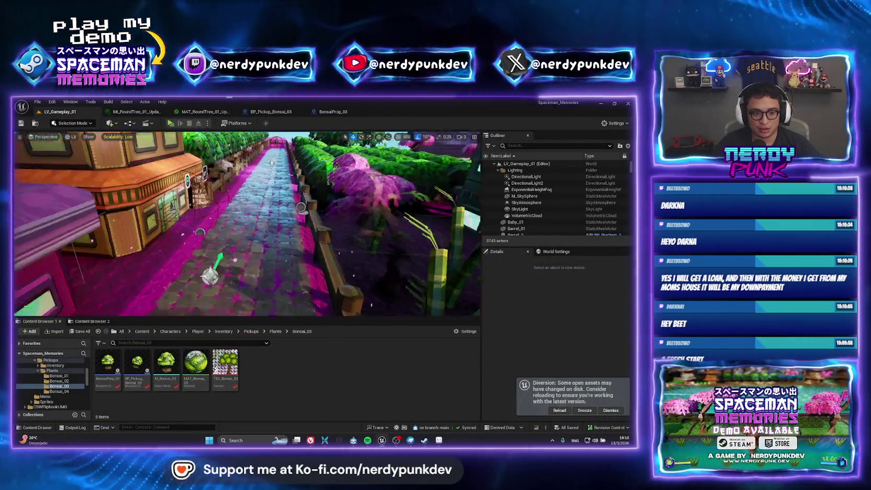
key("Escape")
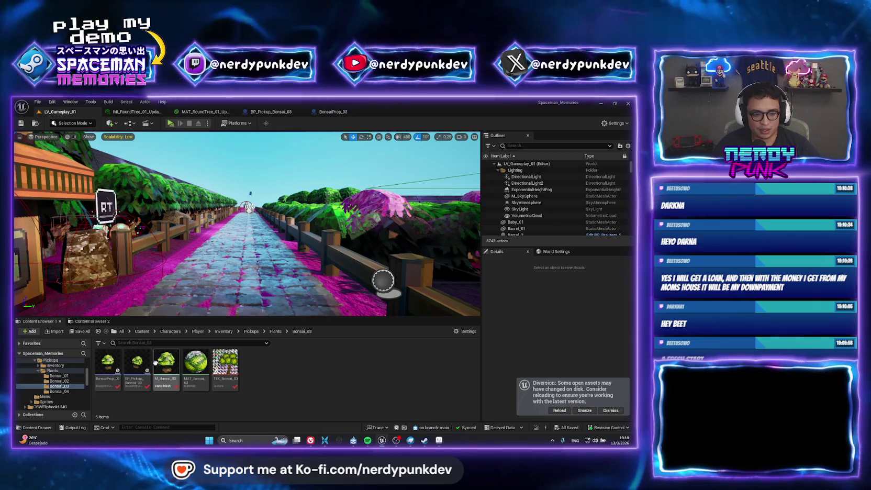
Place BP_Pickup_Bonsai_03 and BP_Pickup_Grenade side by side on the stone path
mouse_move(138, 364)
left_mouse_down()
mouse_move(233, 274)
mouse_move(233, 233)
left_mouse_up()
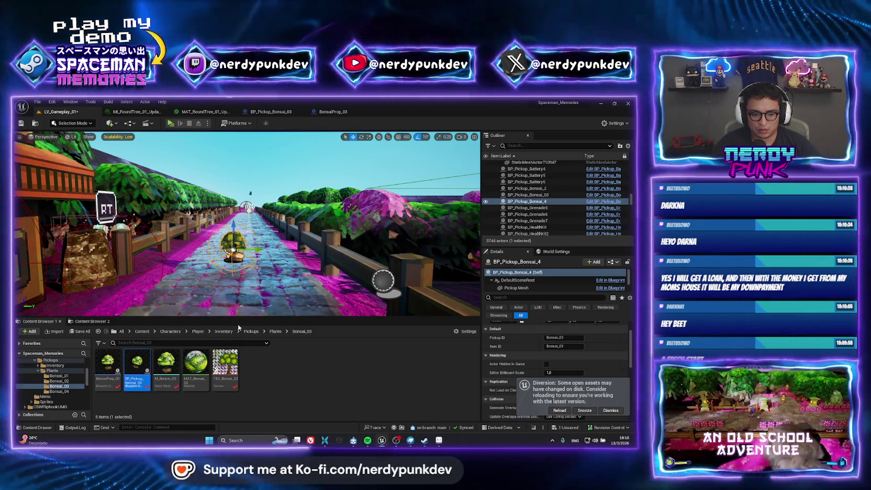
left_click(223, 333)
type("grena")
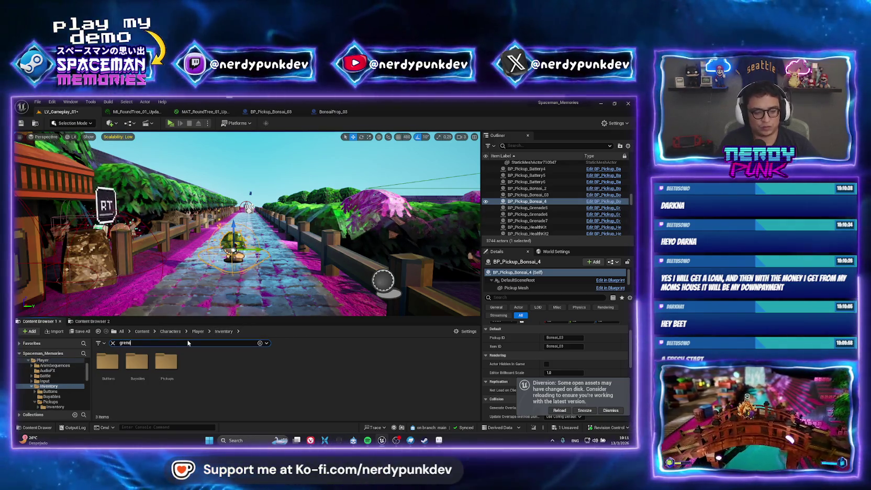
type("de")
mouse_move(108, 367)
left_mouse_down()
mouse_move(154, 343)
mouse_move(176, 256)
left_mouse_up()
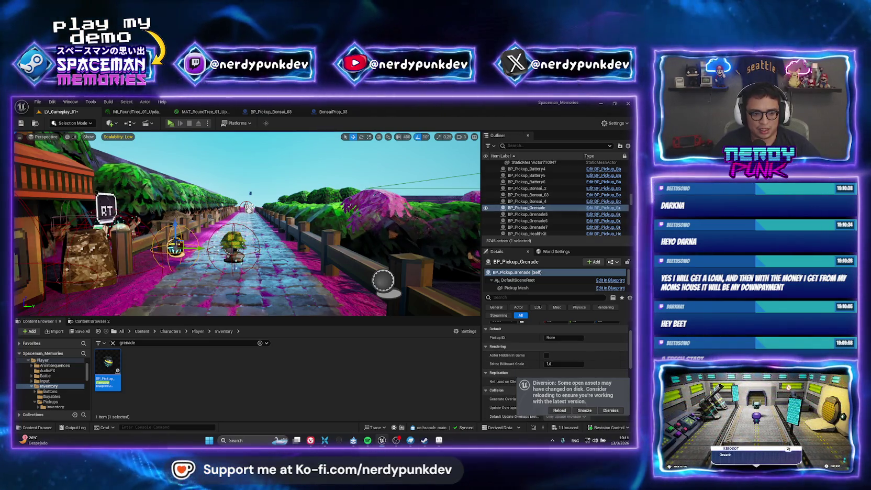
key("a")
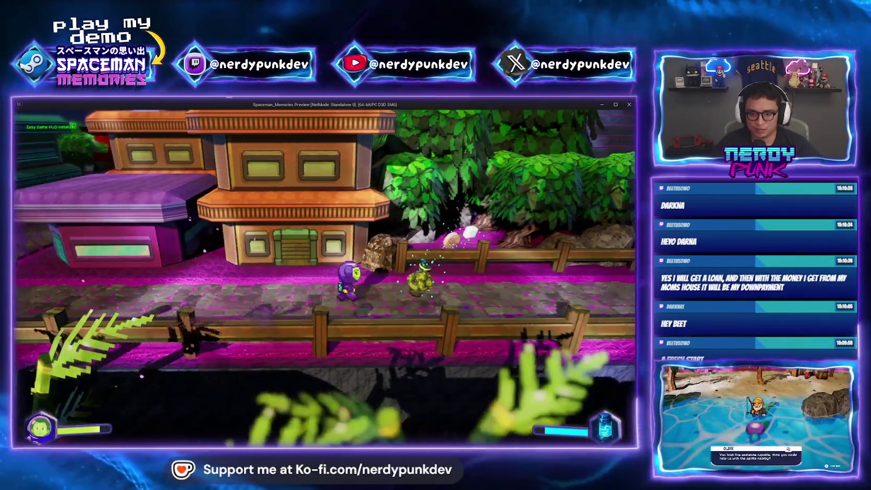
Walk right, blow up the rock with a grenade, and continue across the garden yard
key("d")
key("g")
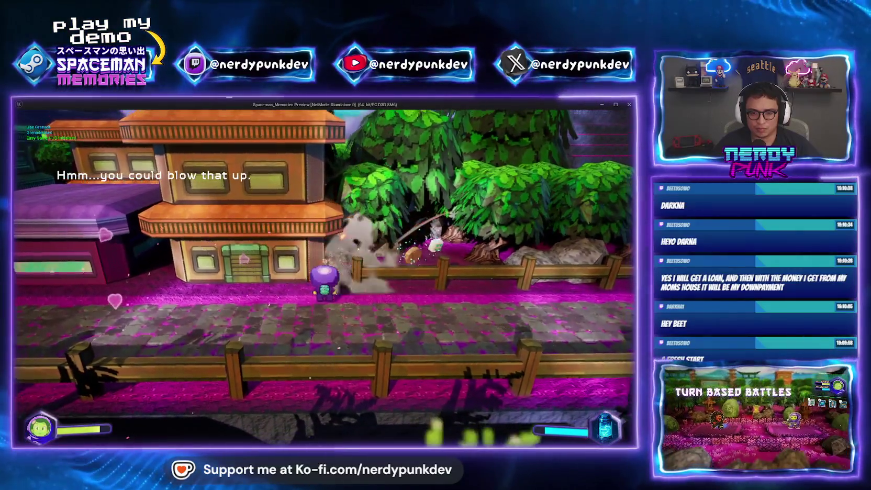
key("d")
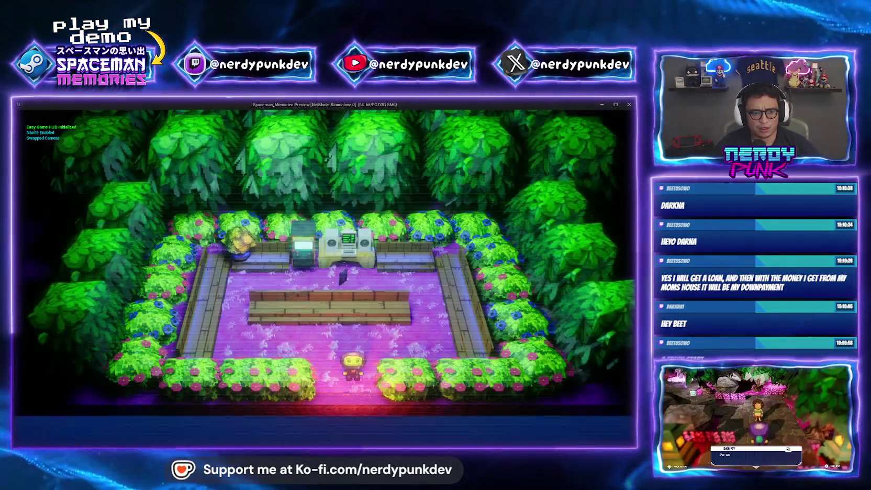
key("a")
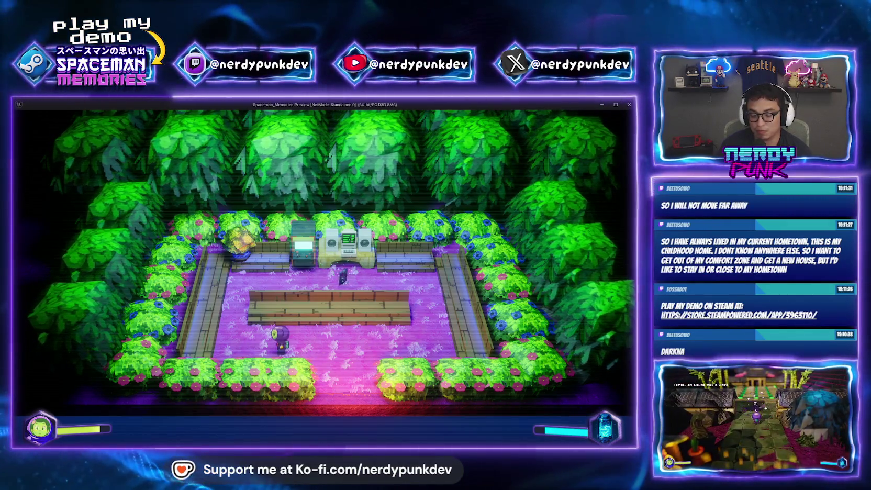
Stop the preview, open LV_TreeHouse_01 via an 'lv_tree' level search, and close the browser
key("Escape")
key("ctrl+o")
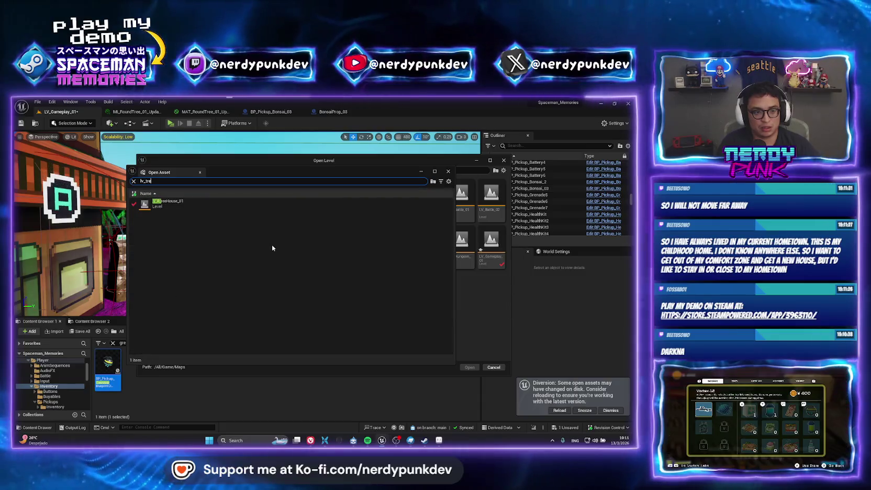
type("lv_tree")
key("Return")
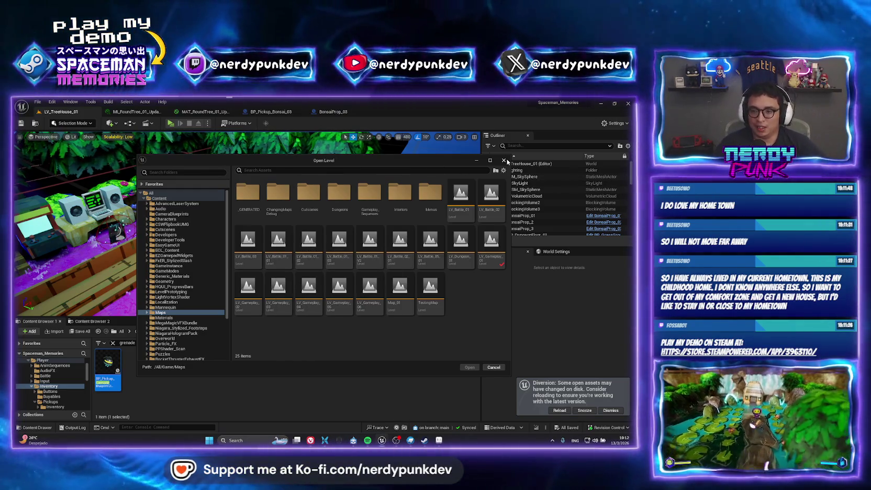
left_click(505, 161)
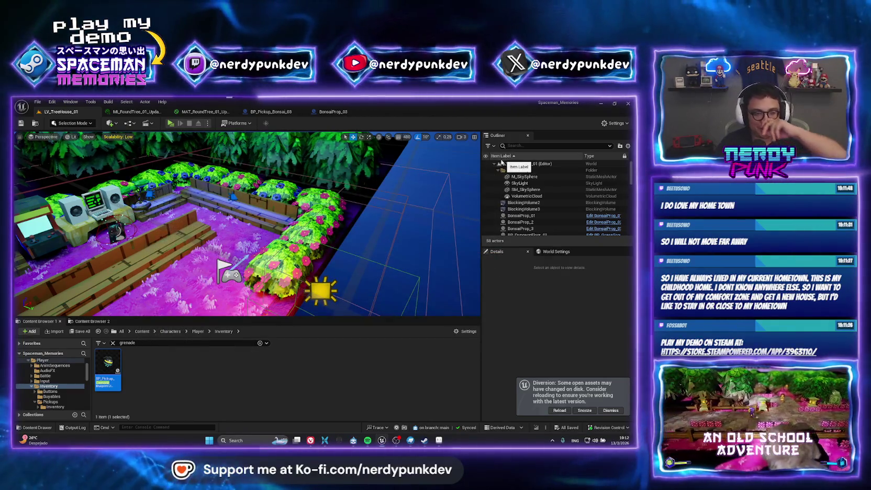
Select the RectLight2 strip at the planter and view it beside the arcade machine
left_click_drag(246, 226, 246, 178)
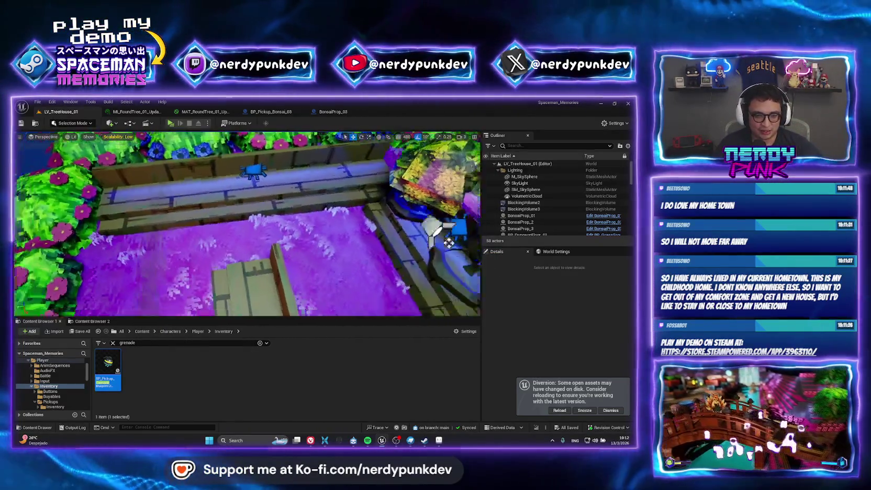
left_click(159, 280)
left_click_drag(471, 255, 24, 306)
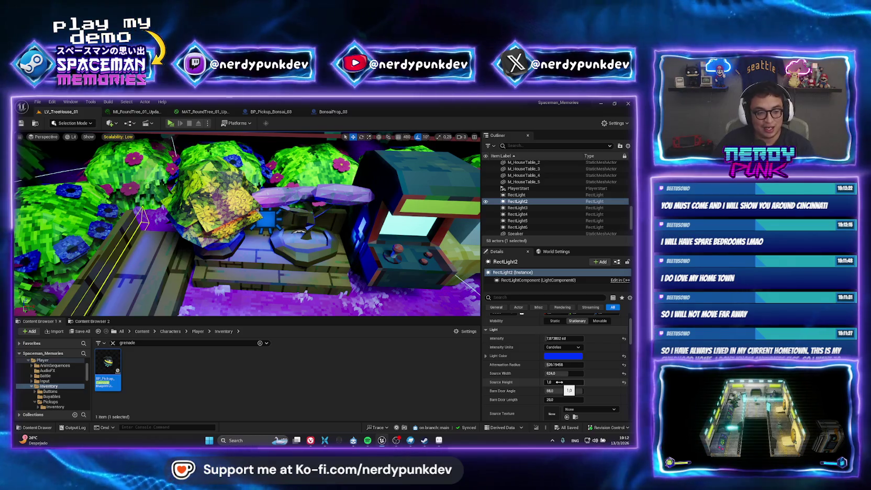
Delete RectLight2 by the house table and RectLight4 by the mushroom tree
left_click(128, 237)
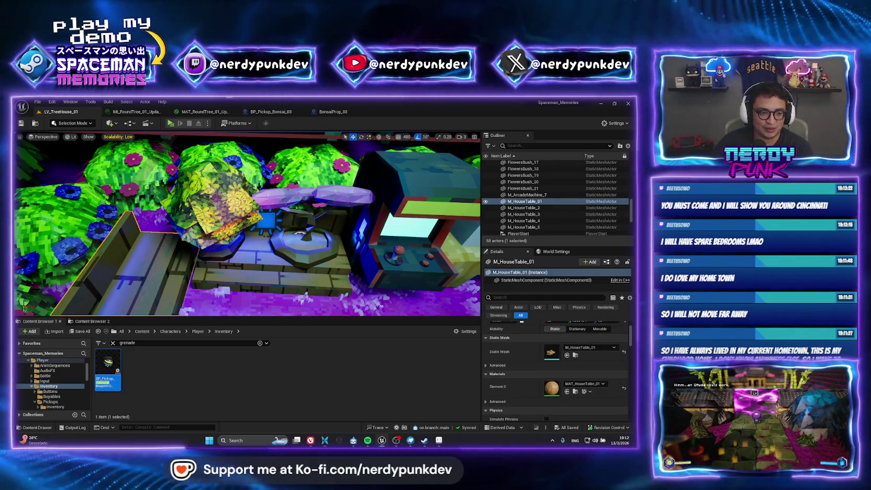
left_click_drag(149, 243, 198, 236)
left_click(198, 235)
key("Delete")
left_click_drag(252, 221, 252, 220)
left_click(252, 220)
key("Delete")
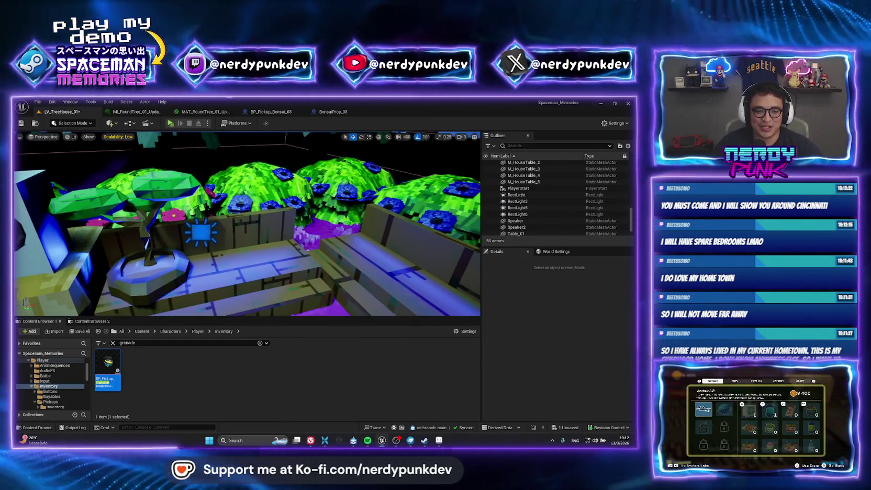
Select RectLight5 and RectLight6 together and delete them
left_click(201, 233)
key("f")
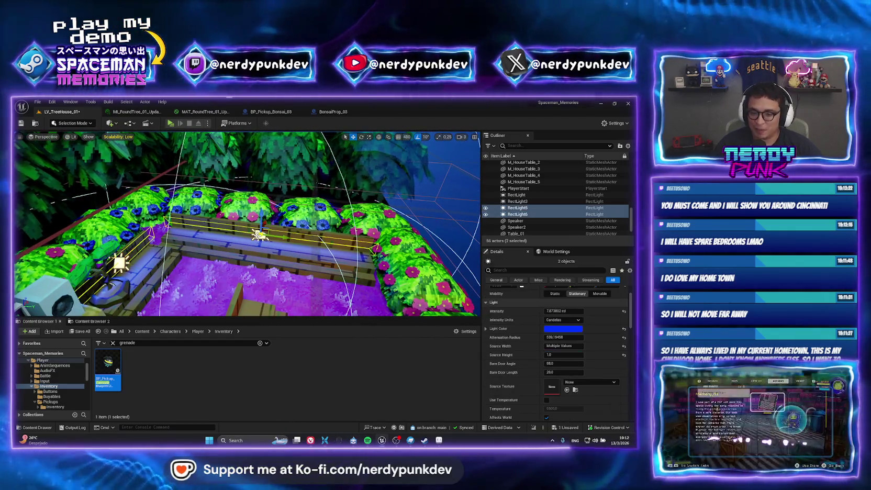
key("Delete")
left_click_drag(259, 241, 258, 242)
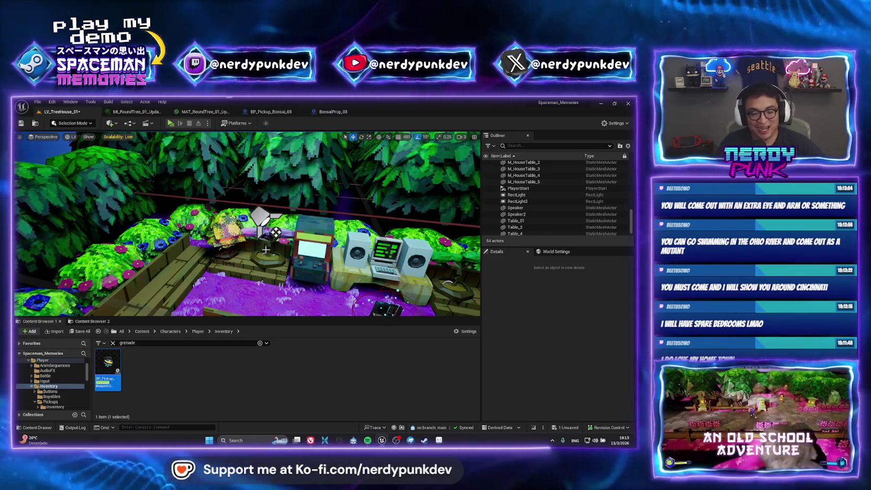
left_click_drag(305, 265, 304, 223)
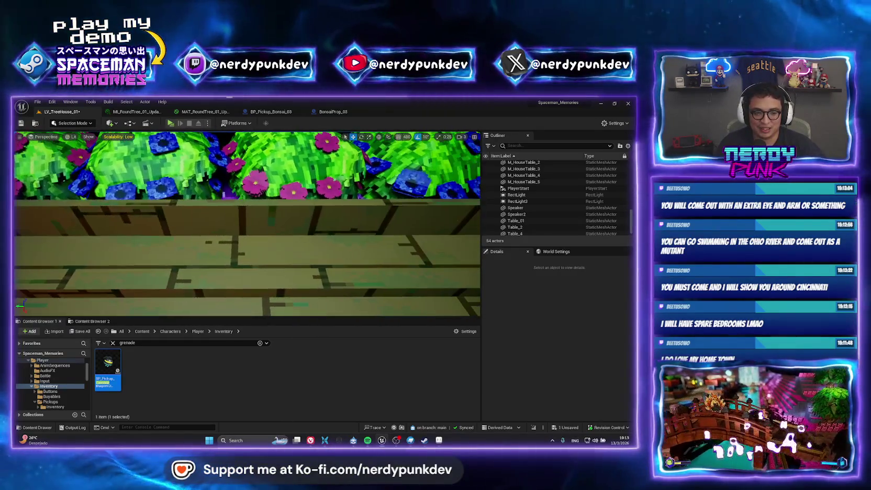
Switch from the treehouse level to the Vivaldi browser showing Google's homepage
mouse_move(310, 442)
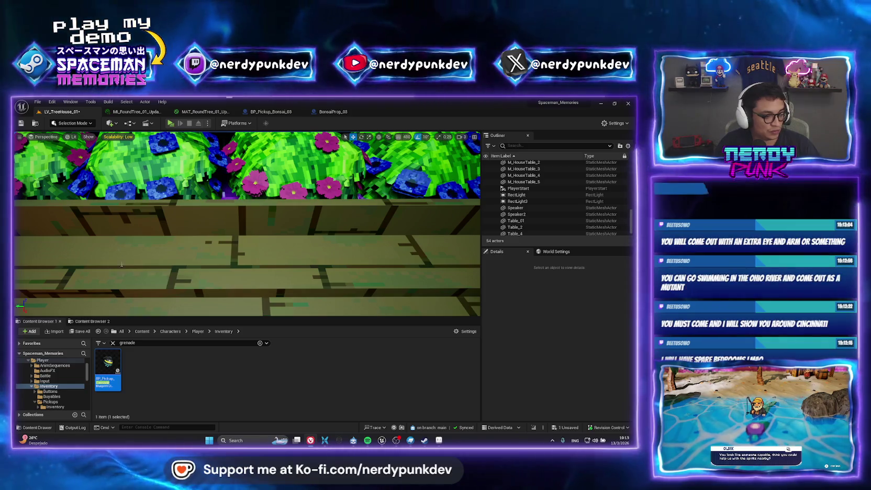
key("super+2")
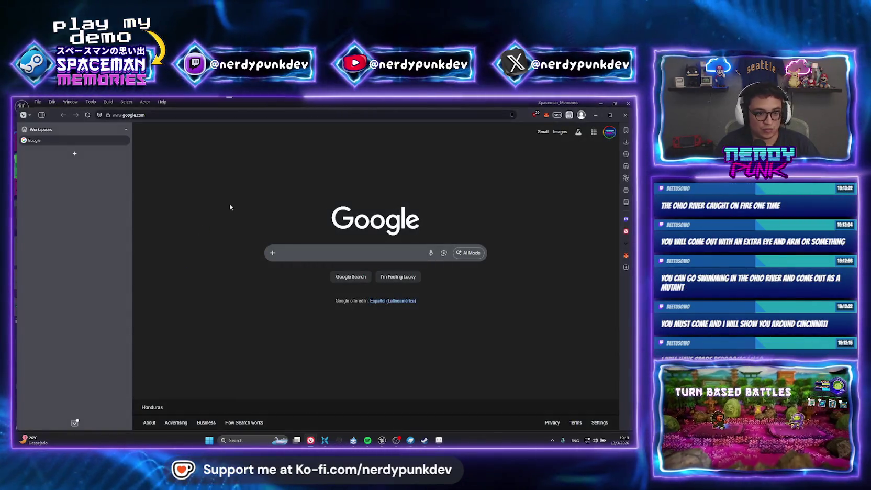
Search Google Images for 'indoor garden dark'
left_click(281, 255)
type("indoor")
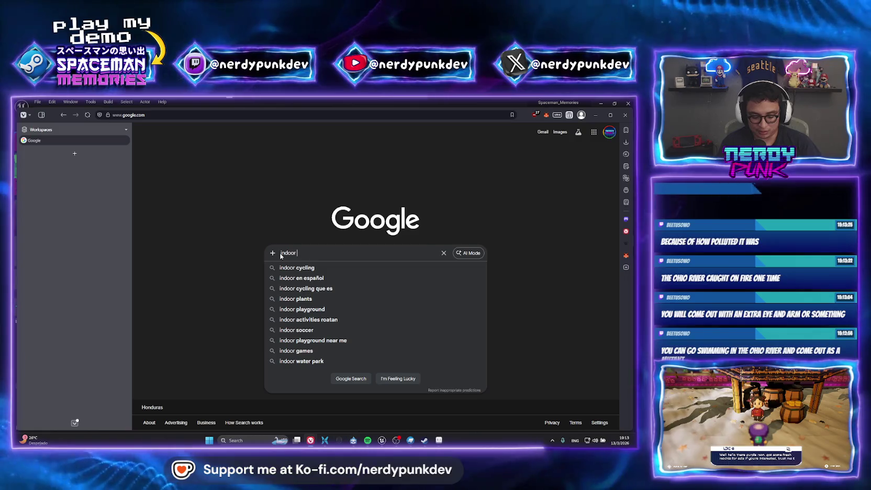
type(" garden")
key("Return")
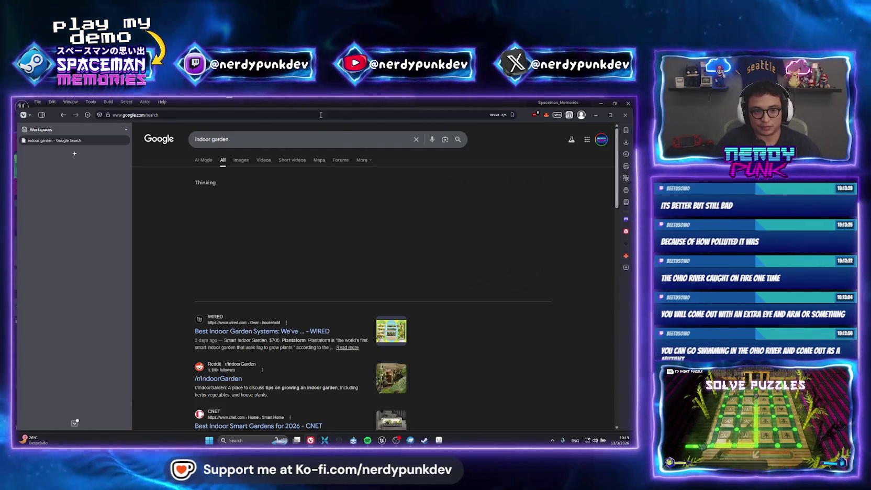
left_click(242, 162)
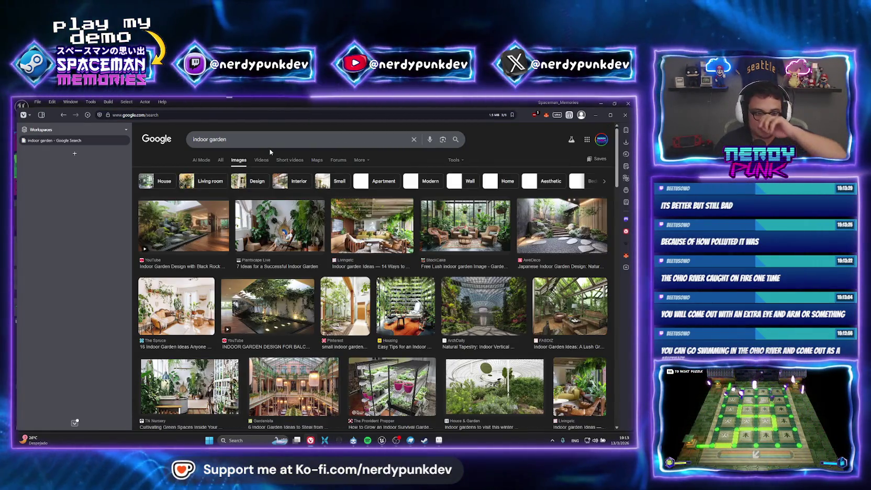
left_click(263, 137)
type("dark")
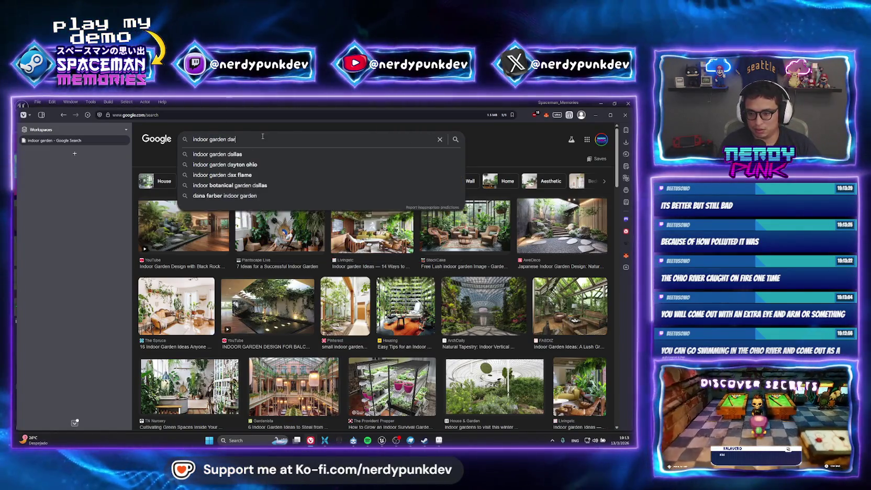
key("Return")
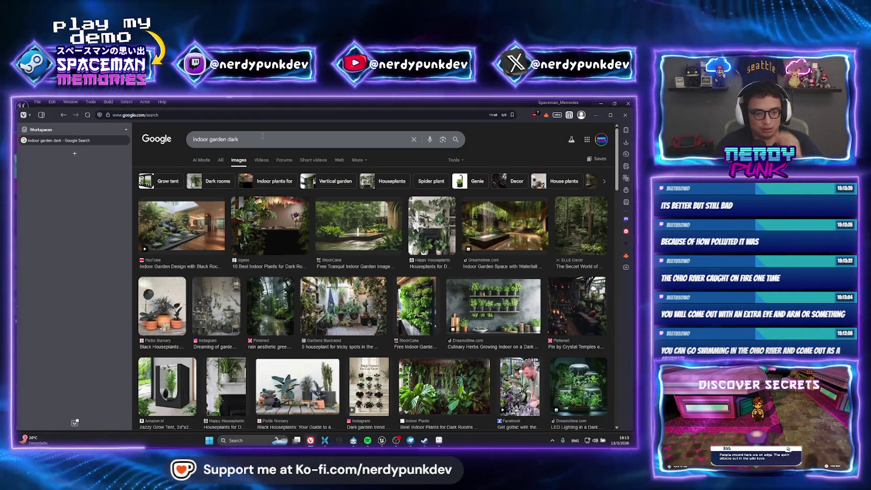
Browse the results, previewing the Royal Botanical Gardens and Desert Botanical Garden images
scroll(262, 174, "down", 5)
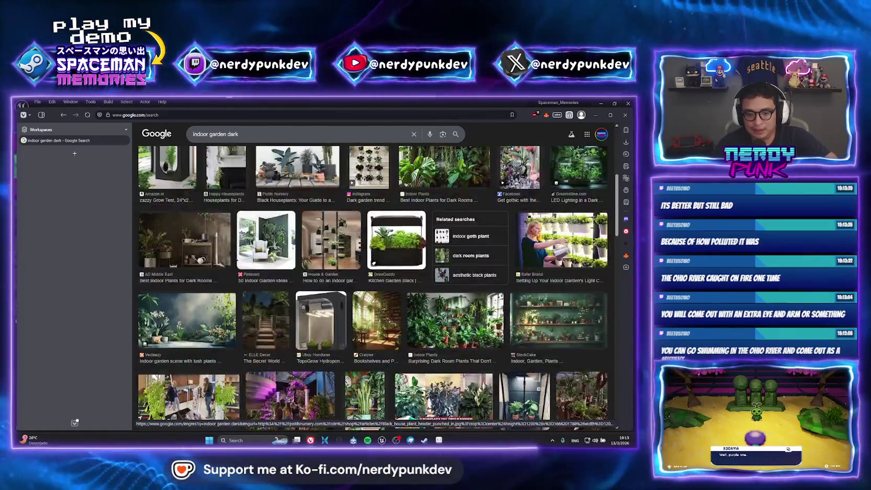
scroll(290, 314, "down", 1)
left_click(290, 290)
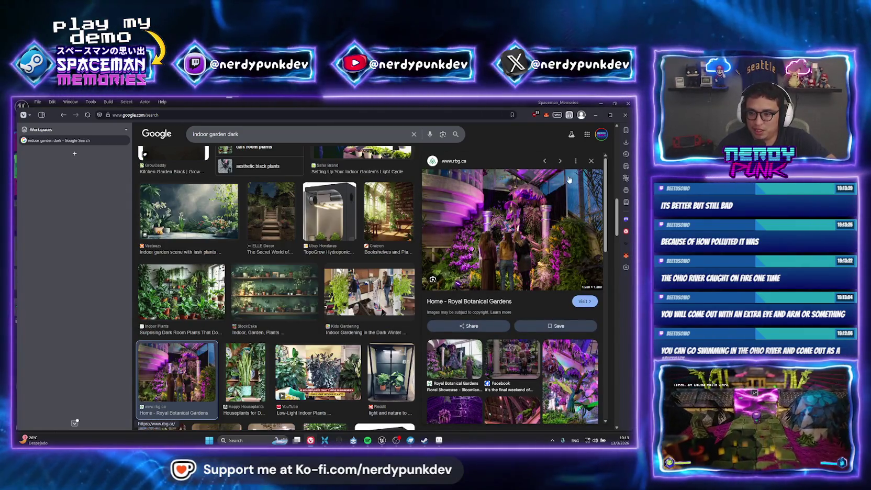
left_click(592, 160)
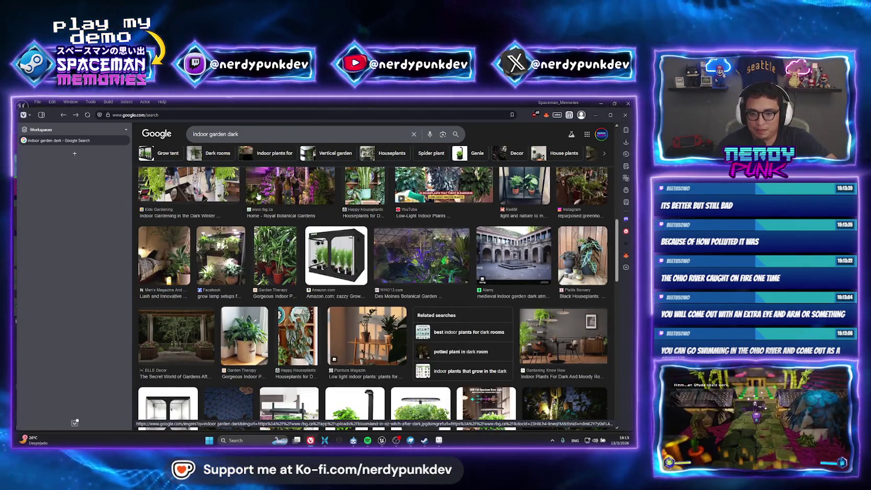
scroll(257, 196, "down", 2)
scroll(257, 197, "down", 5)
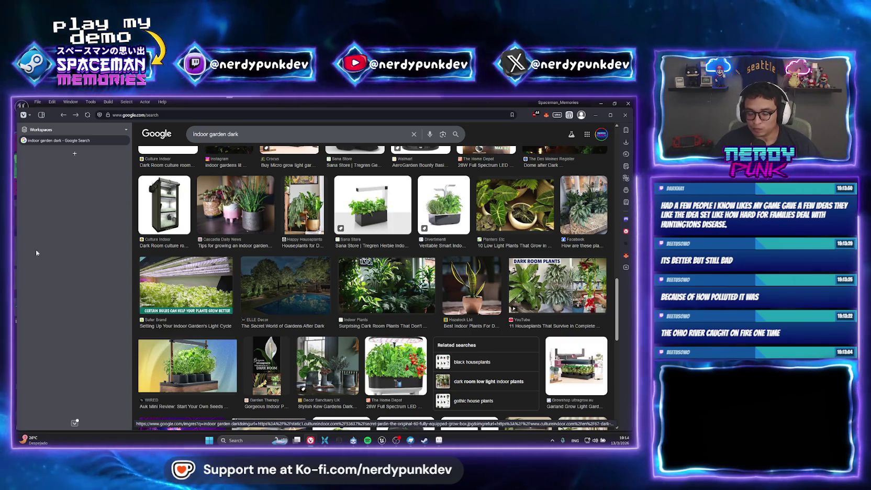
scroll(364, 255, "down", 3)
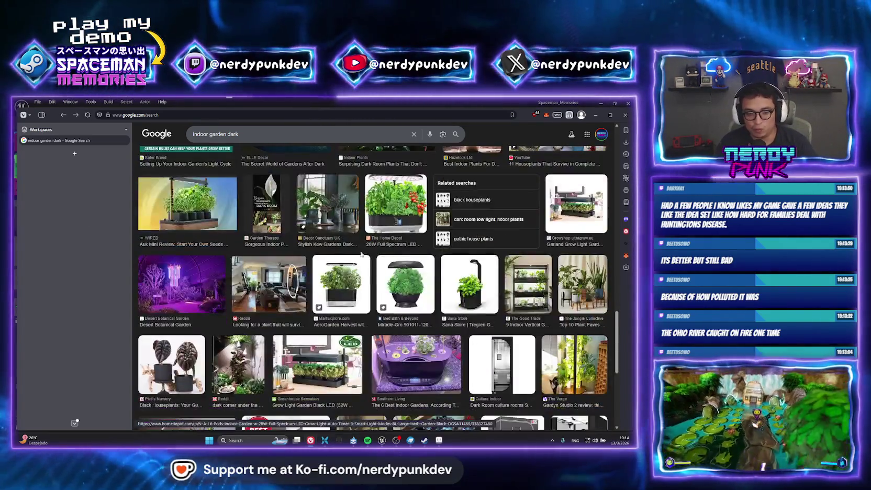
left_click(182, 286)
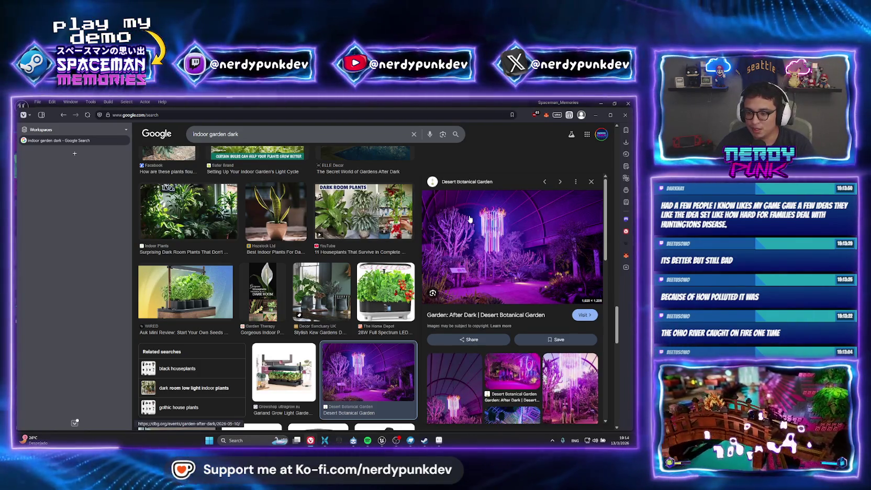
scroll(471, 219, "down", 2)
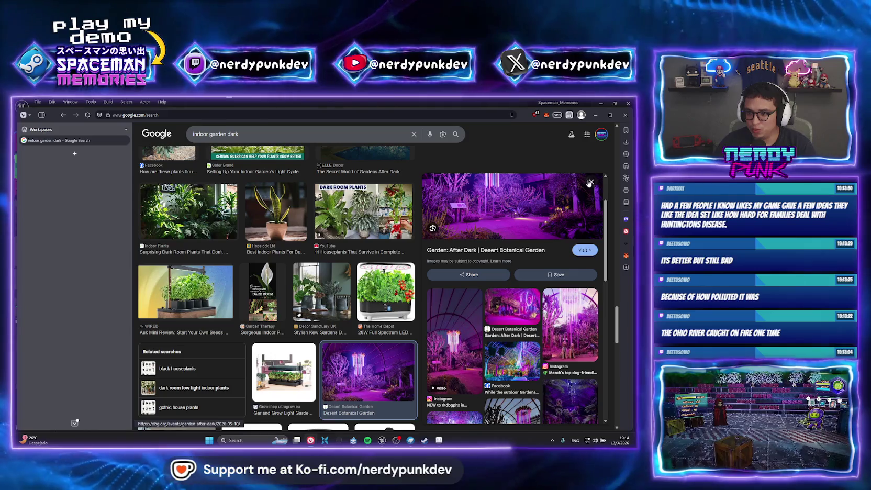
left_click(591, 183)
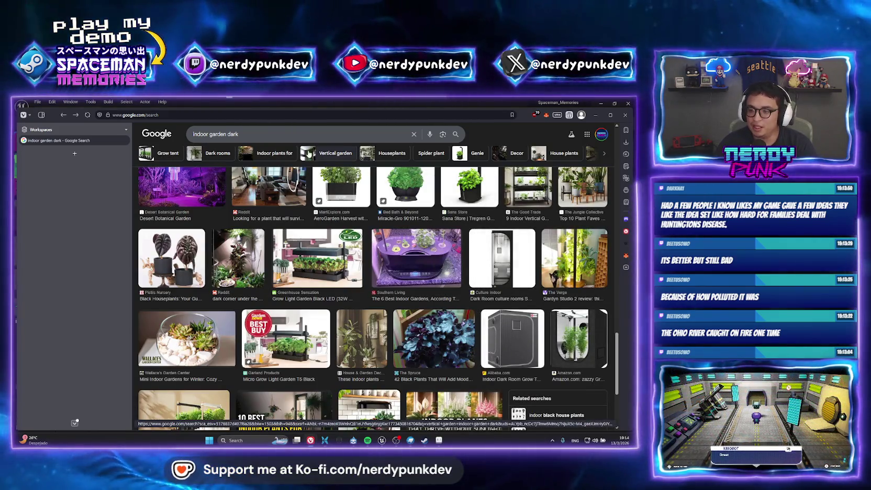
Scroll further down through the dark indoor garden results, then back up
scroll(289, 167, "up", 2)
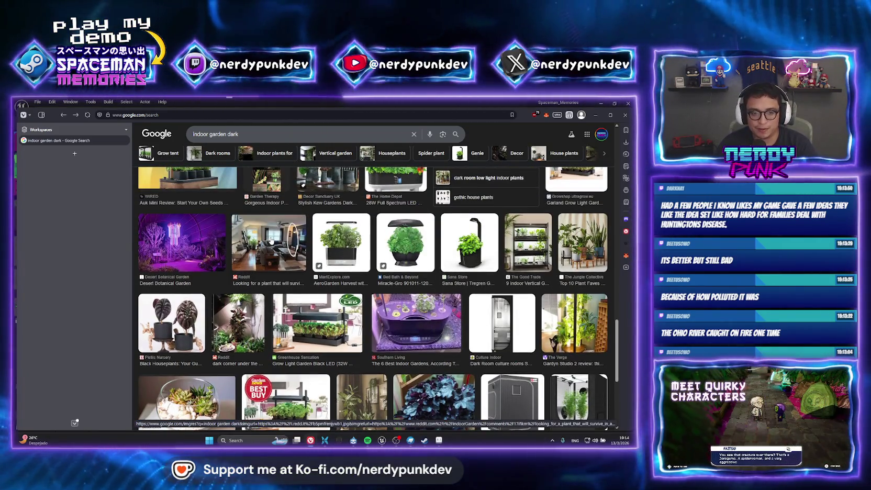
scroll(282, 266, "down", 5)
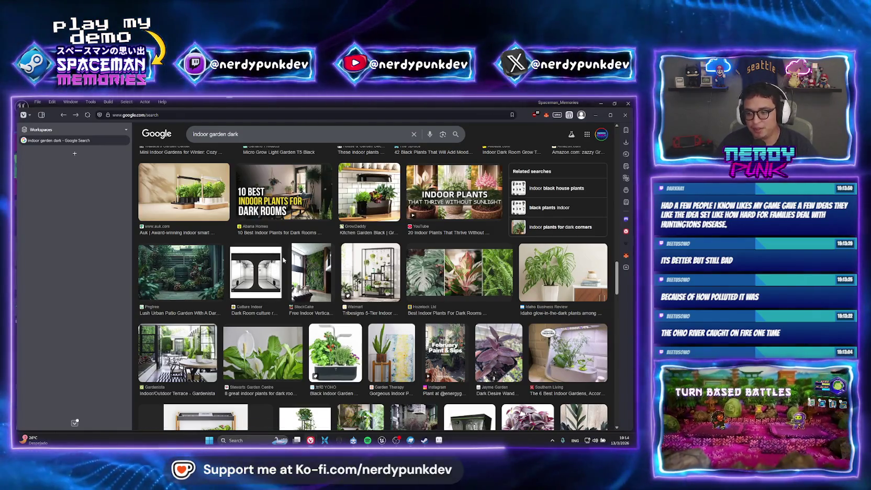
scroll(283, 261, "down", 1)
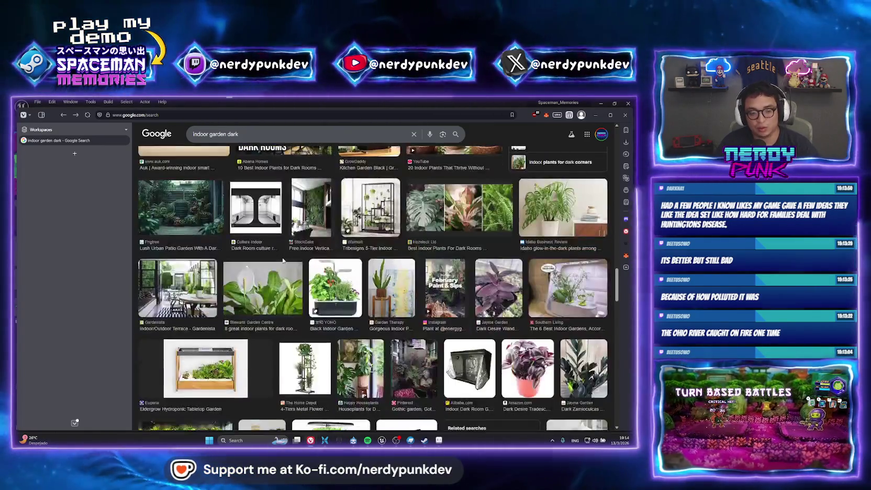
scroll(330, 257, "down", 2)
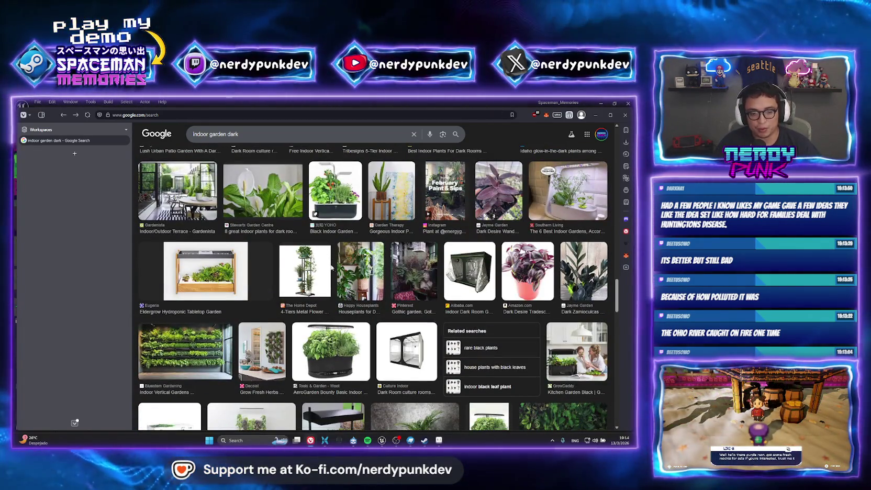
scroll(330, 257, "down", 1)
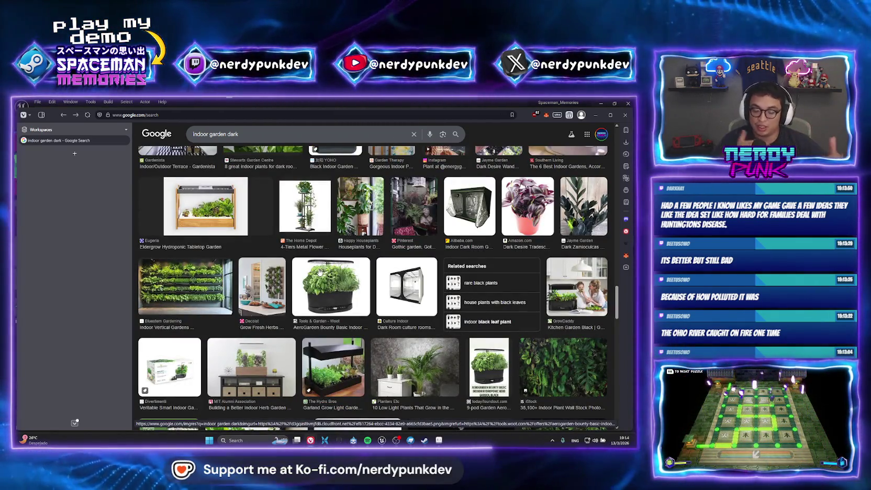
scroll(289, 289, "down", 2)
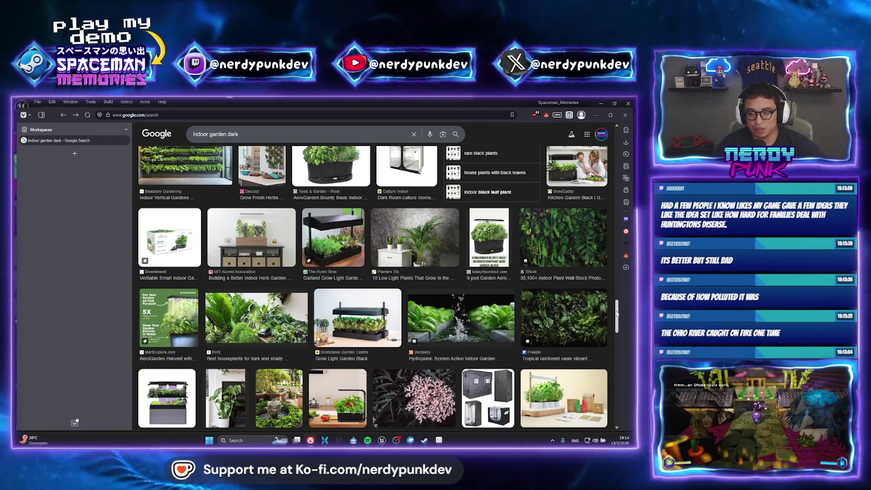
scroll(594, 326, "down", 3)
scroll(617, 346, "down", 3)
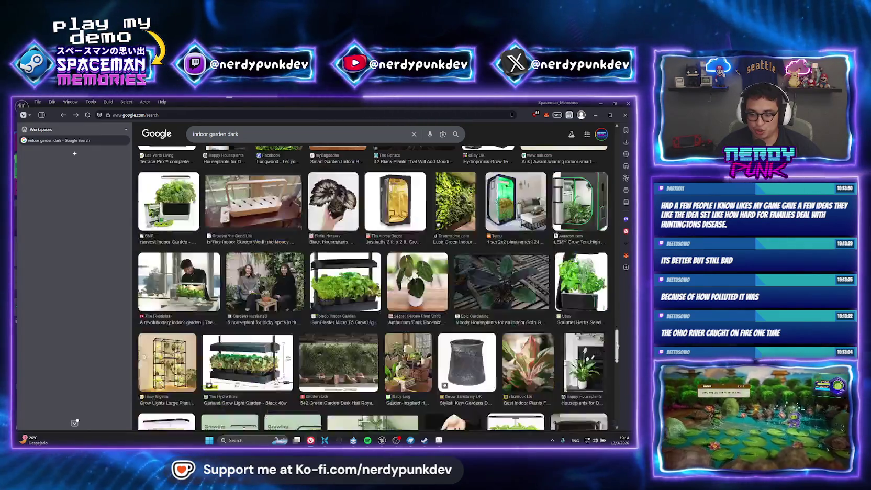
left_click_drag(617, 345, 607, 380)
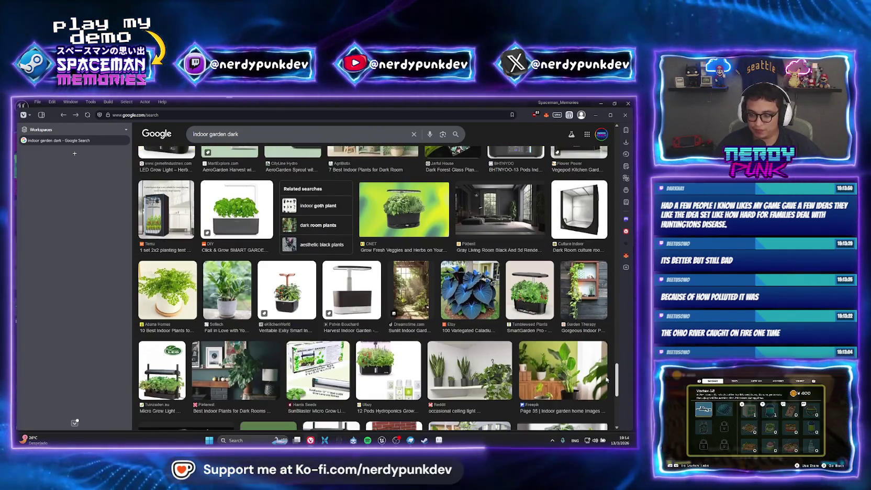
scroll(607, 379, "down", 3)
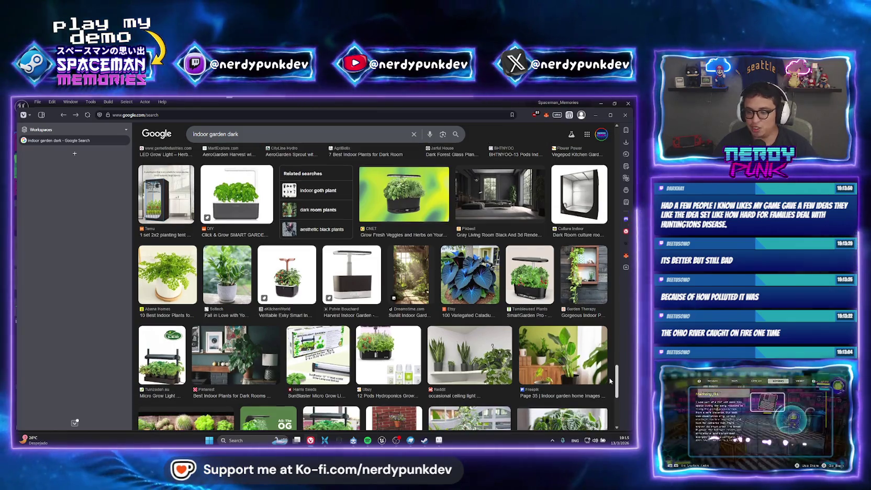
scroll(606, 402, "down", 5)
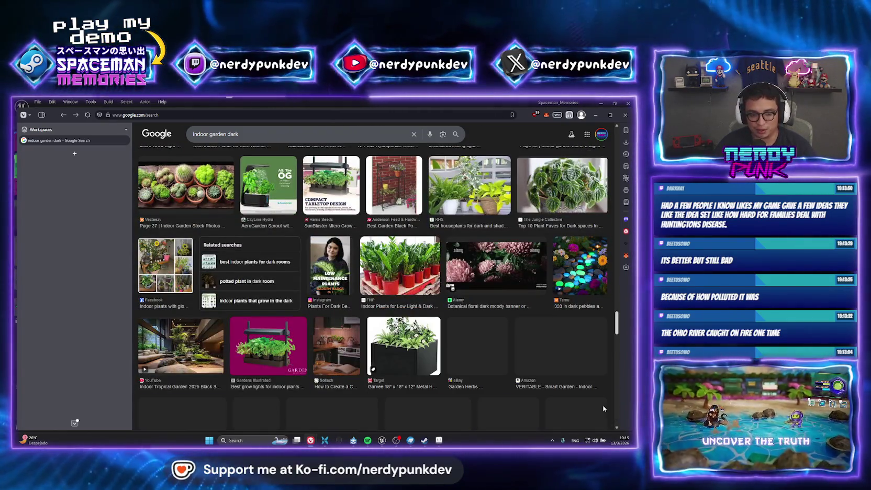
scroll(593, 245, "up", 8)
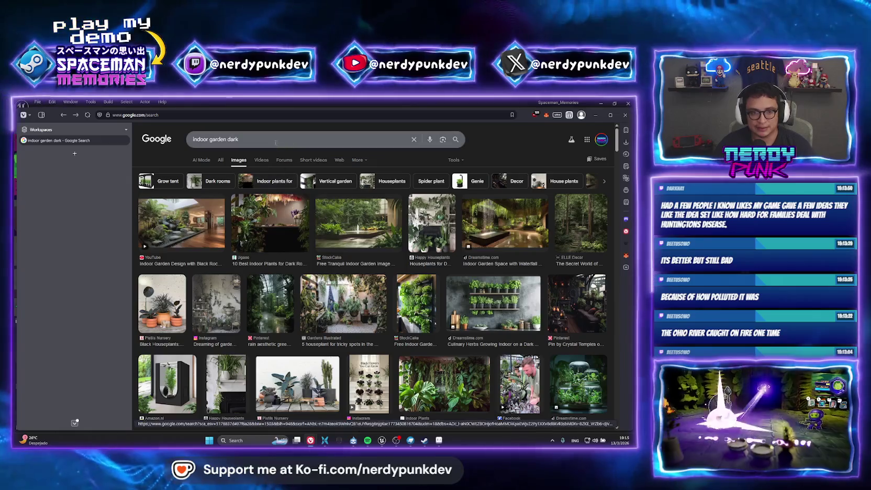
Change the image search to 'indoor garden sci fi'
left_click(273, 139)
key("BackSpace")
key("BackSpace")
key("BackSpace")
type("sci fi")
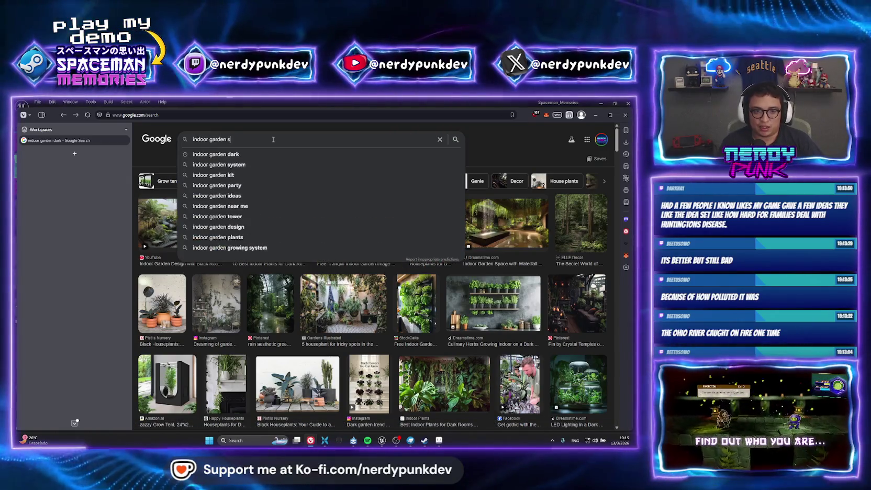
key("Return")
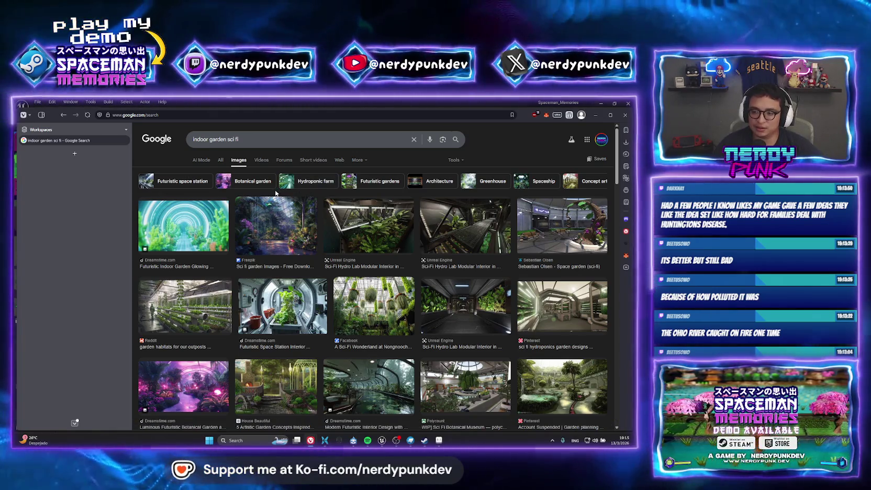
Scroll through the sci fi garden results, then return to the Unreal Engine editor
scroll(276, 193, "down", 5)
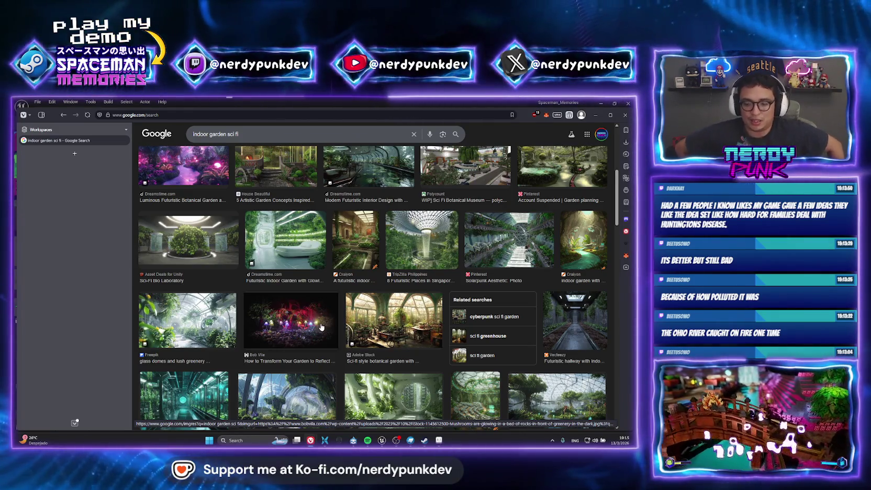
scroll(321, 327, "down", 5)
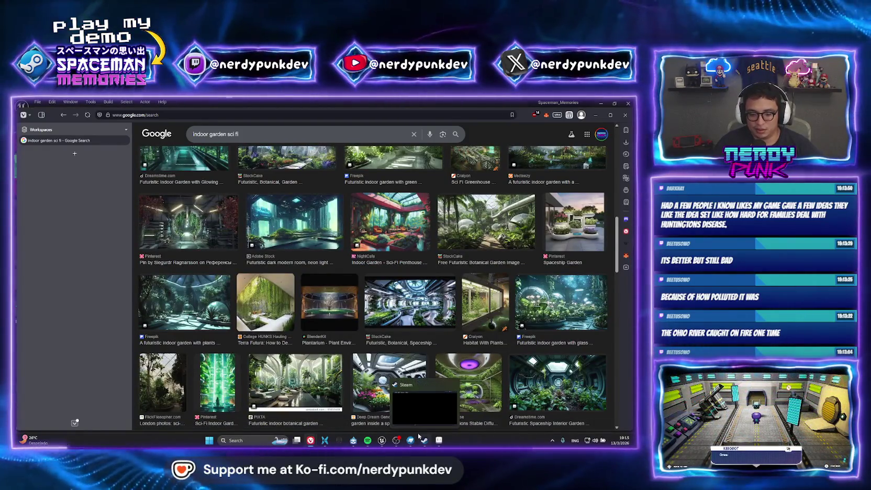
left_click(383, 442)
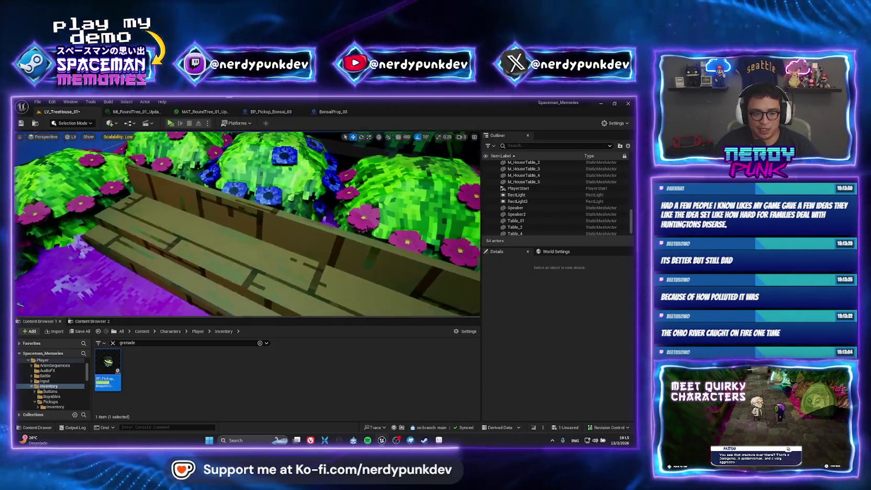
Fly down to the bench and bonsai and place a Basic > Cube actor beside them
left_click_drag(284, 202, 288, 210)
key("s")
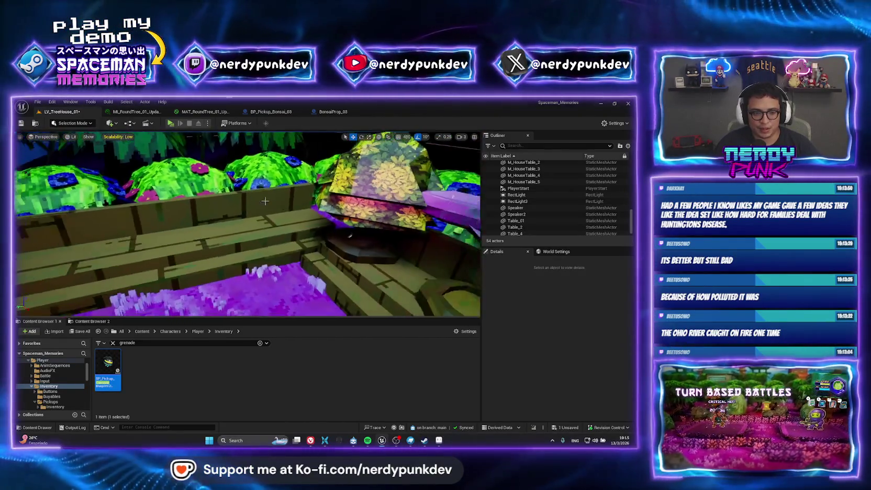
left_click(117, 125)
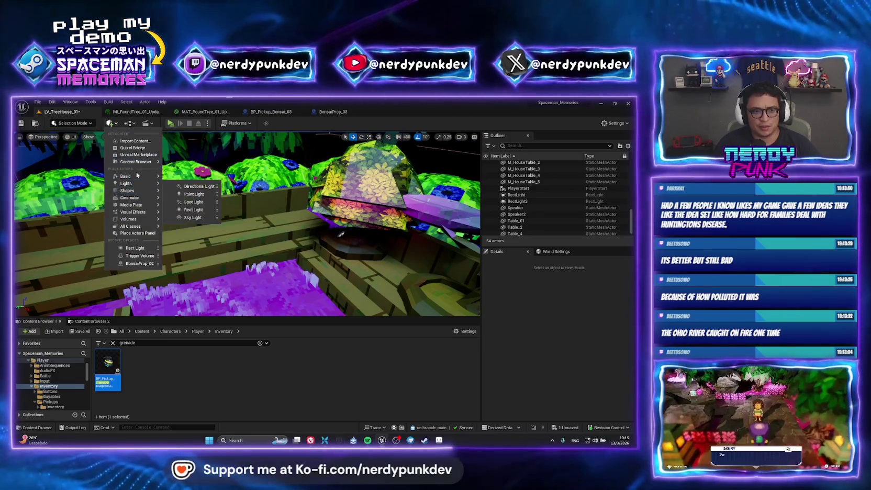
mouse_move(150, 177)
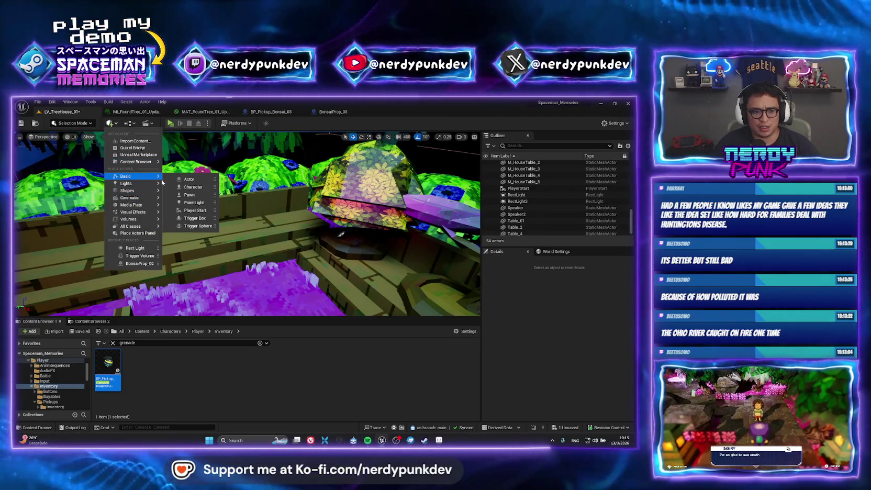
left_click(189, 193)
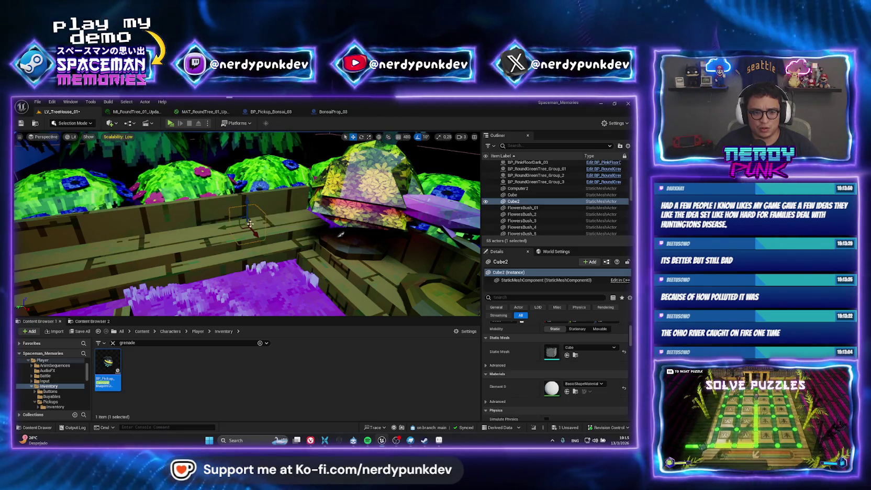
Move the cube down onto the purple grass and apply the MI_Glow_Blue material
mouse_move(252, 231)
left_mouse_down()
mouse_move(308, 269)
mouse_move(251, 264)
mouse_move(177, 279)
mouse_move(107, 228)
mouse_move(204, 244)
mouse_move(214, 256)
left_mouse_up()
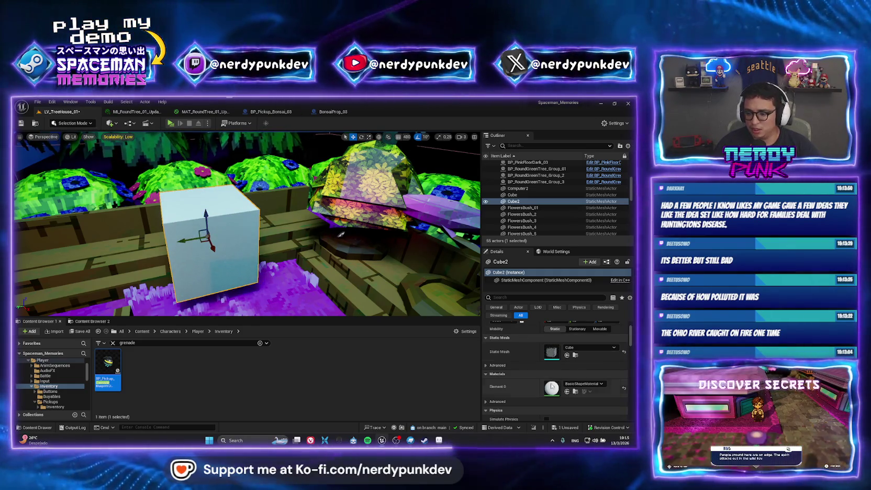
left_click(591, 384)
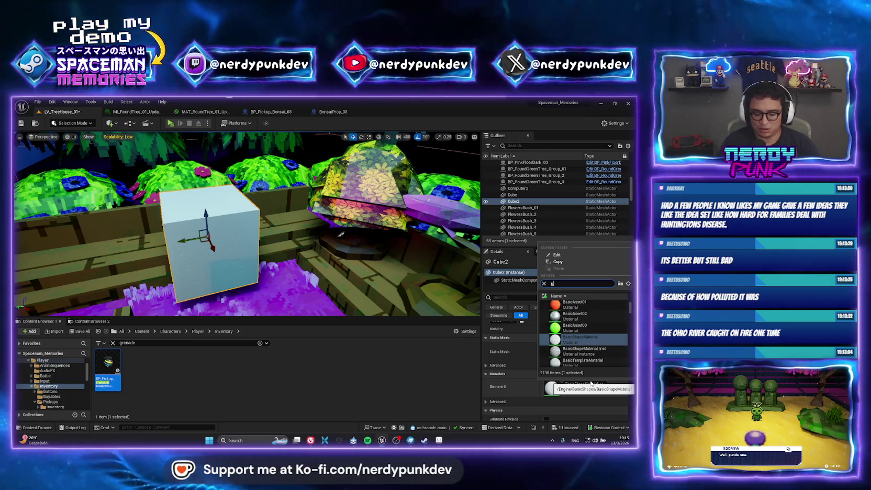
type("kl")
type("low")
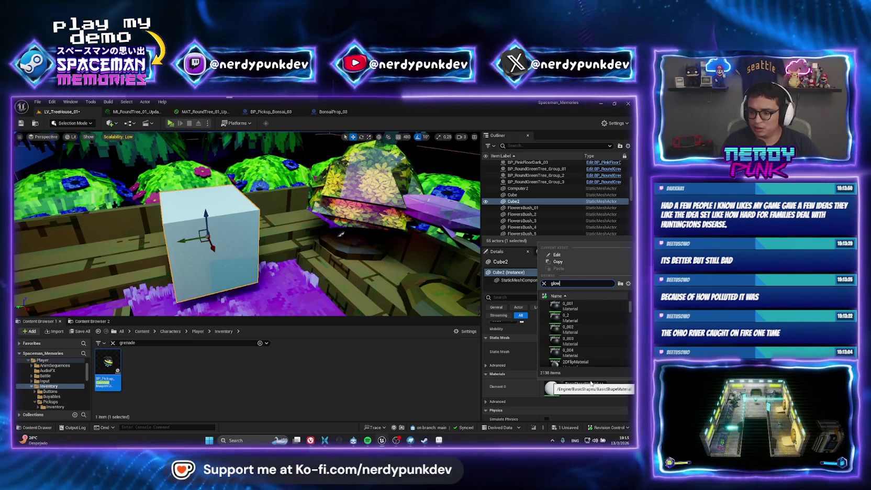
scroll(622, 318, "down", 3)
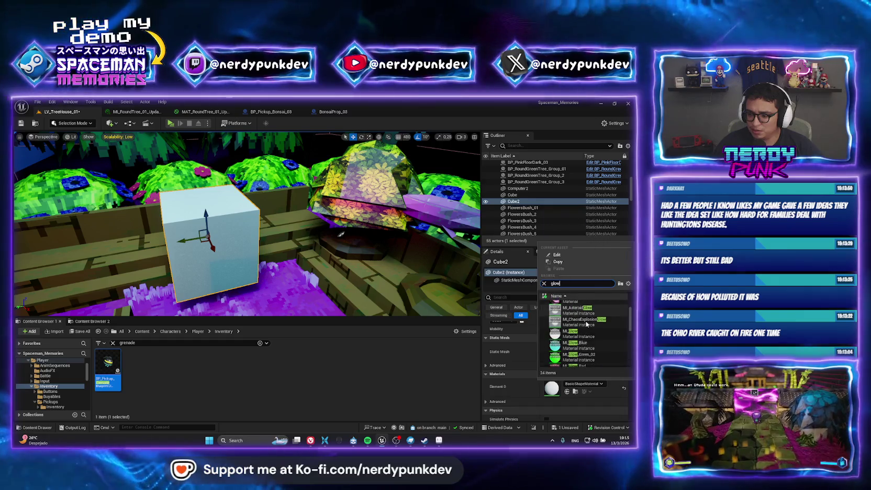
left_click(581, 340)
Scale the cube into a long flat plank; after trying MI_Glow_Yellow, keep MI_Glow_Blue
left_click_drag(307, 255, 347, 168)
key("r")
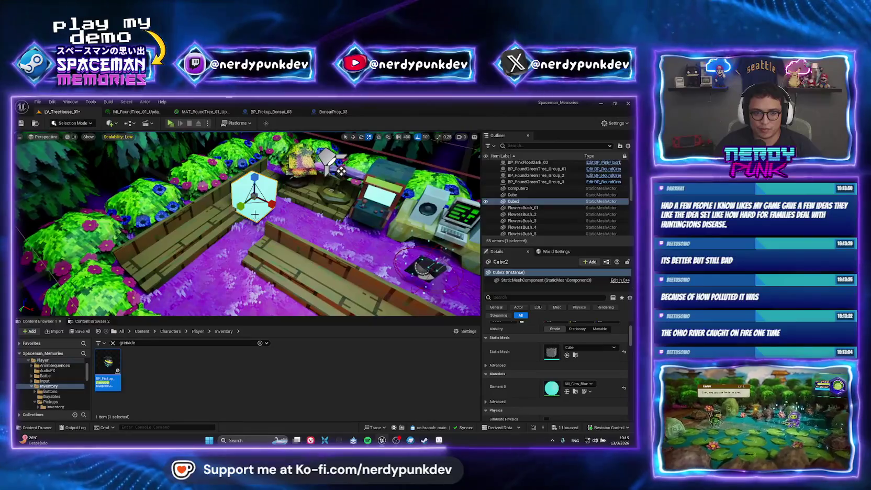
left_click_drag(276, 204, 272, 204)
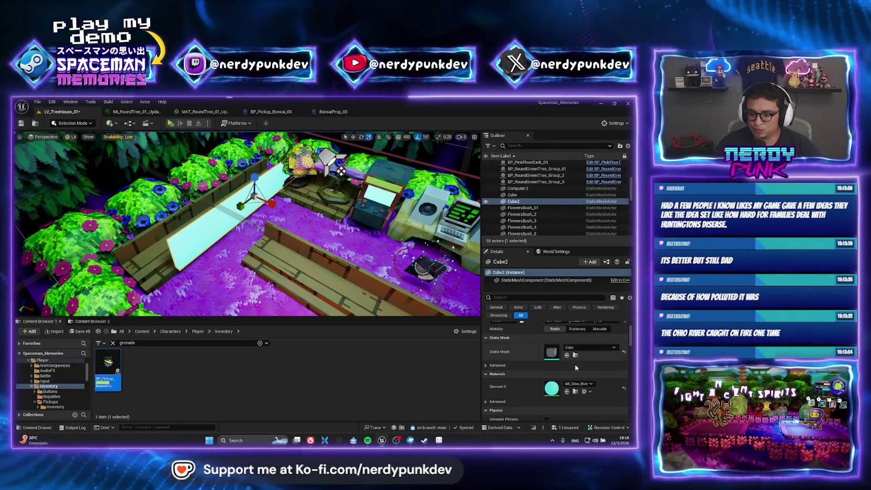
left_click(579, 384)
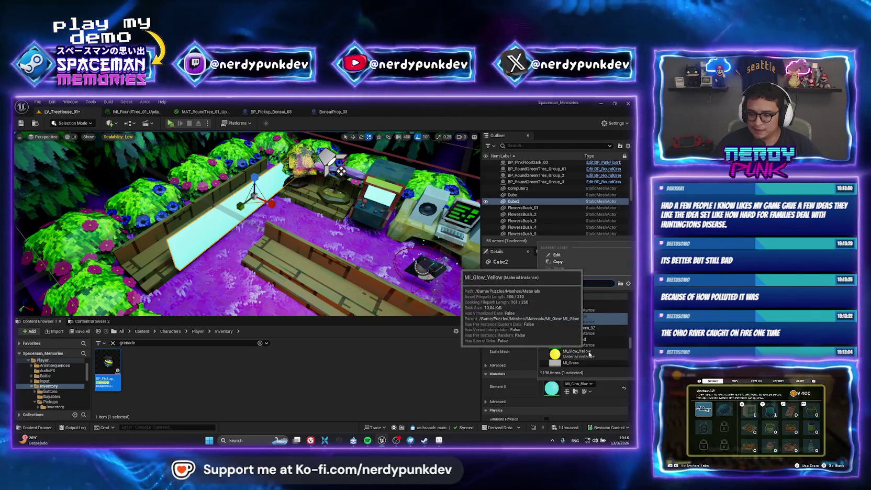
left_click(582, 354)
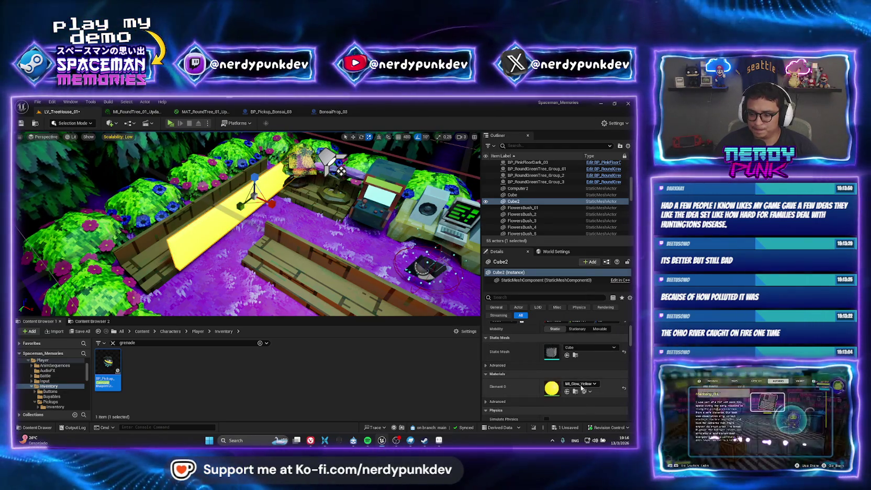
left_click(580, 384)
left_click(578, 315)
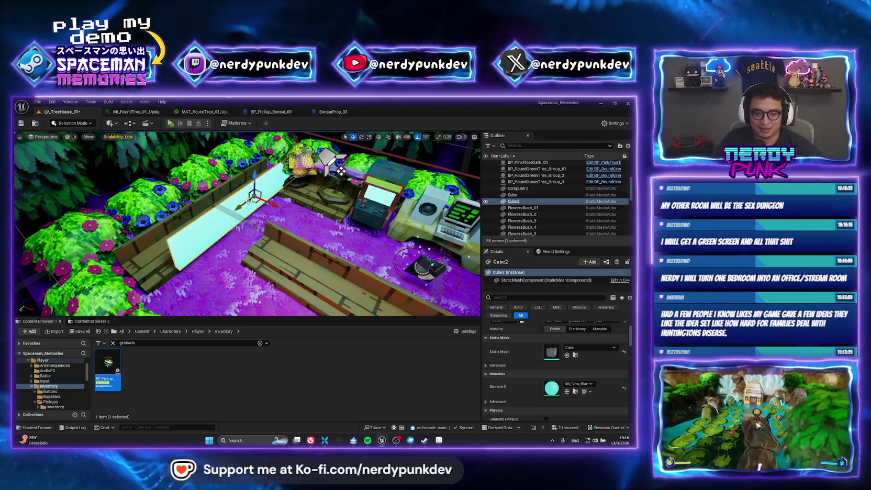
Slide the cyan strip along the planter so it sits lower and neatly along the bench
left_click_drag(243, 207, 209, 233)
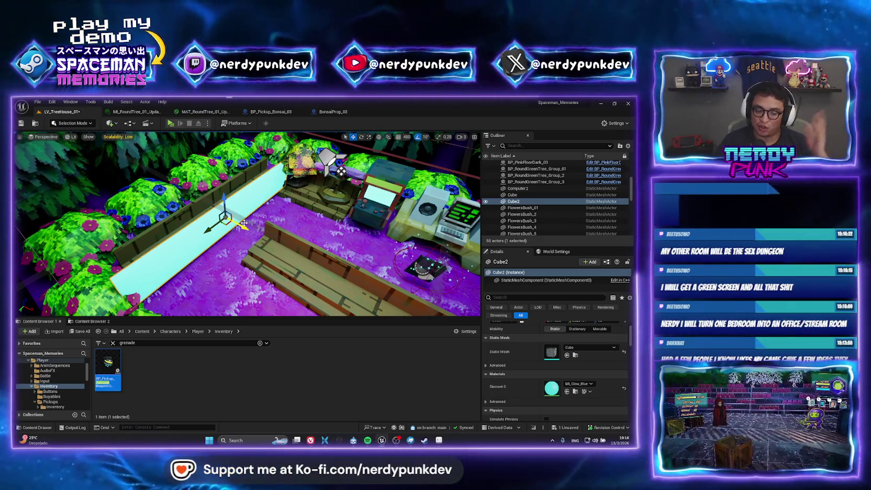
left_click_drag(245, 228, 213, 192)
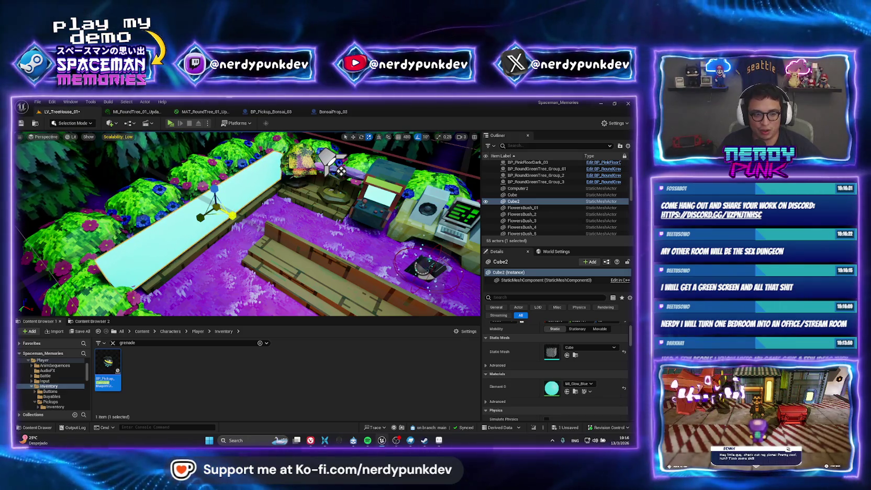
left_click_drag(214, 187, 215, 189)
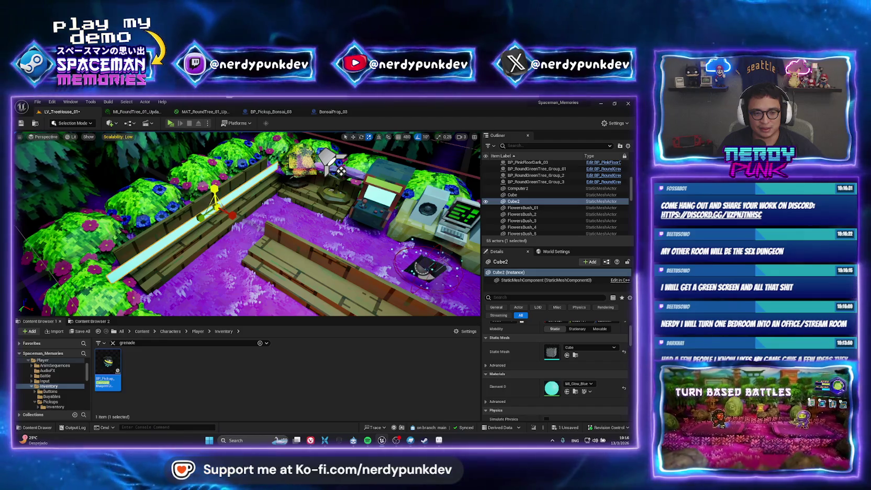
scroll(214, 189, "up", 10)
key("f")
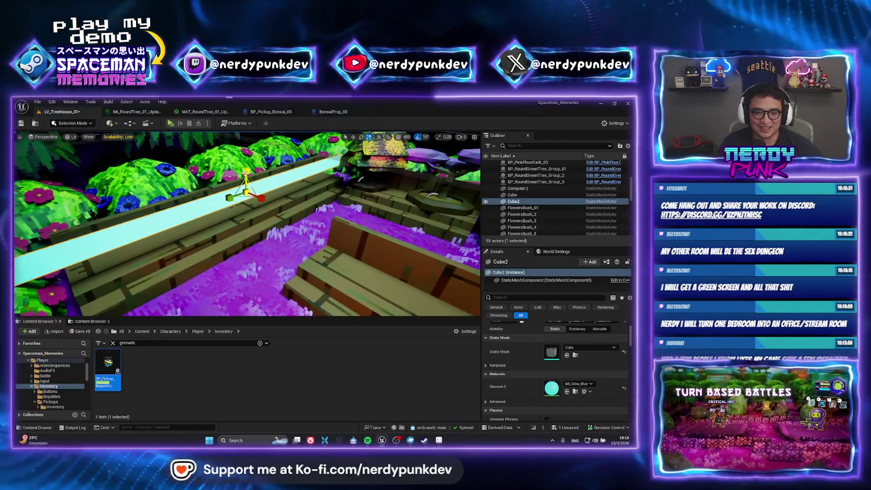
left_click_drag(246, 176, 246, 178)
mouse_move(246, 226)
left_mouse_down()
mouse_move(231, 231)
mouse_move(236, 244)
mouse_move(240, 210)
left_mouse_up()
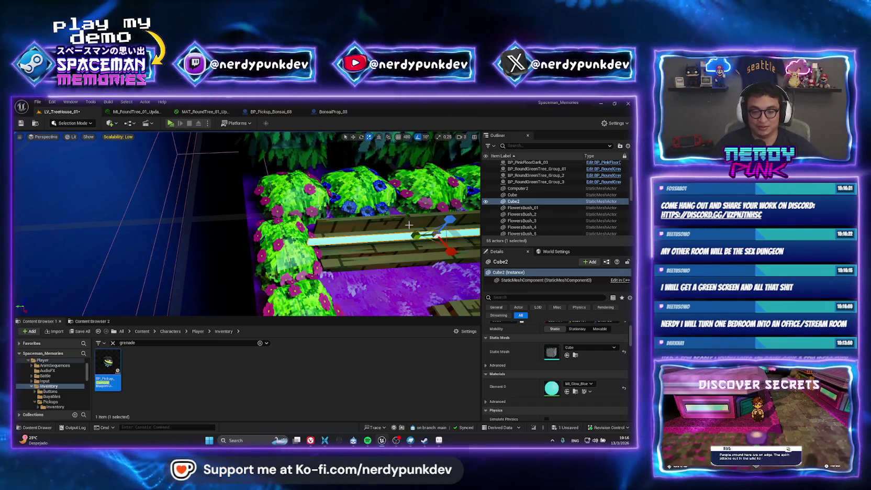
left_click_drag(240, 210, 241, 178)
key("f")
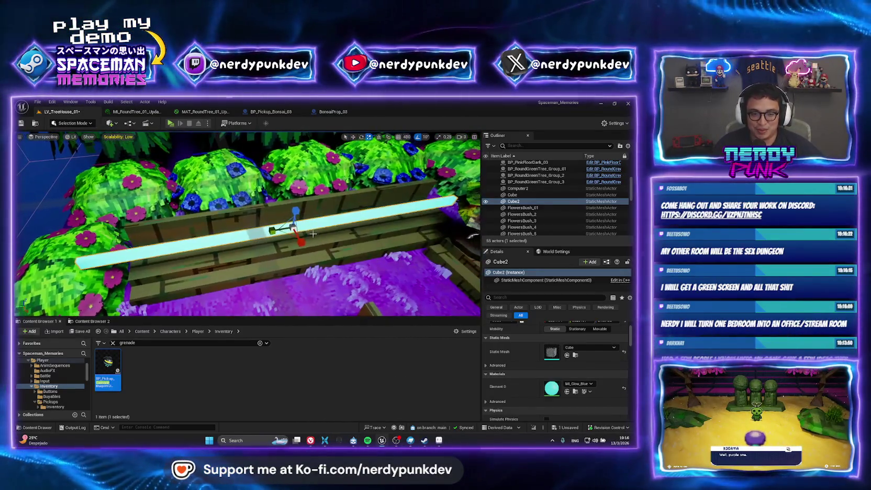
Shorten the cyan strip along its length and start a standalone play preview
mouse_move(272, 231)
left_mouse_down()
mouse_move(284, 221)
mouse_move(310, 264)
mouse_move(293, 250)
mouse_move(293, 231)
mouse_move(340, 238)
left_mouse_up()
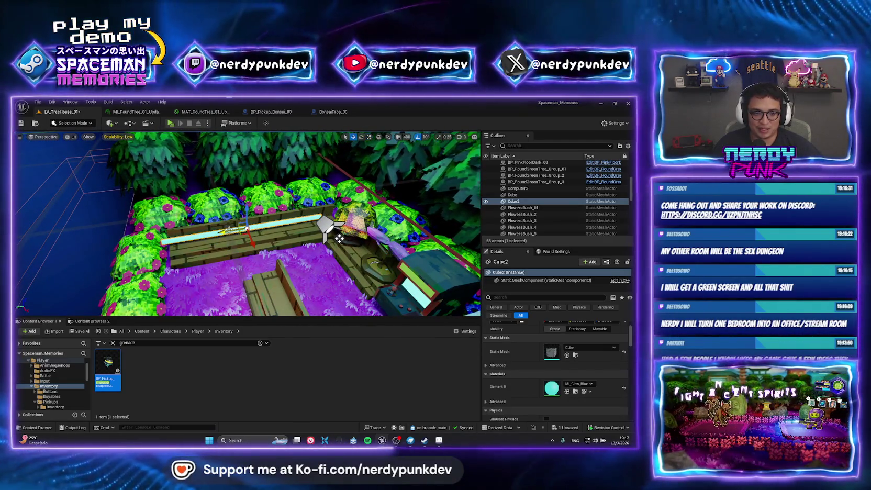
key("w")
scroll(339, 239, "up", 6)
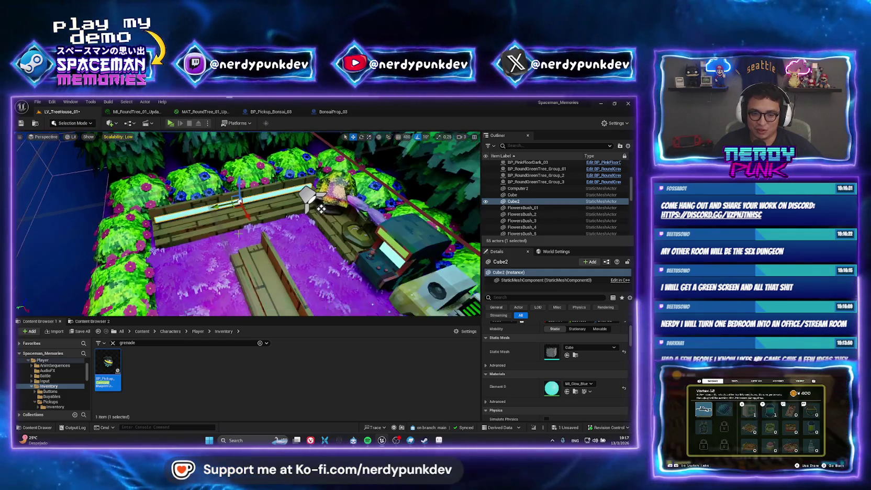
mouse_move(339, 238)
left_mouse_down()
mouse_move(214, 207)
mouse_move(242, 183)
mouse_move(336, 191)
mouse_move(319, 194)
left_mouse_up()
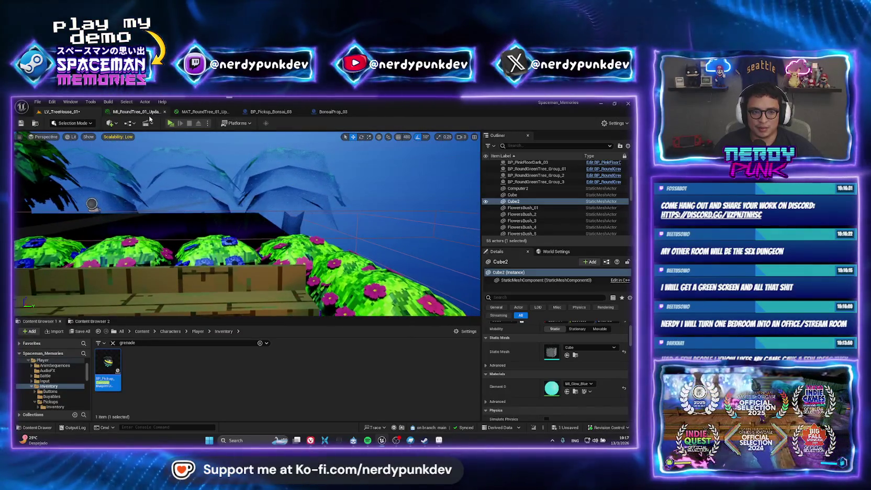
left_click(208, 125)
left_click(236, 157)
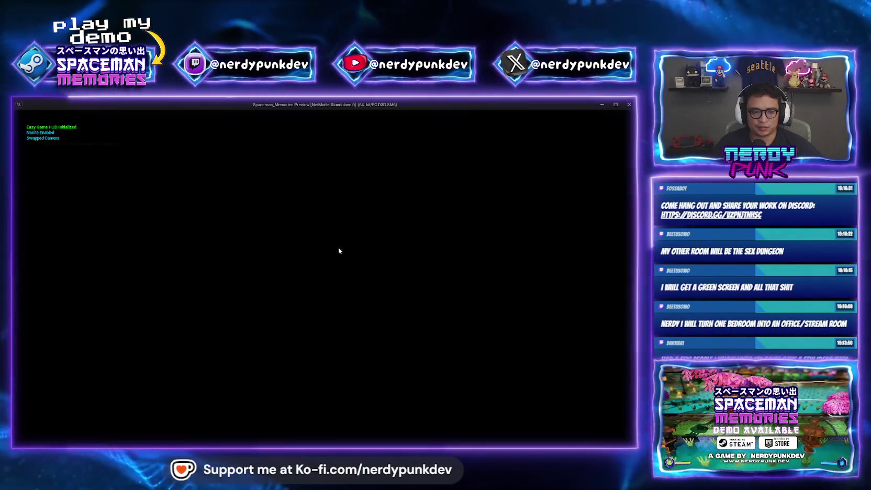
key("a")
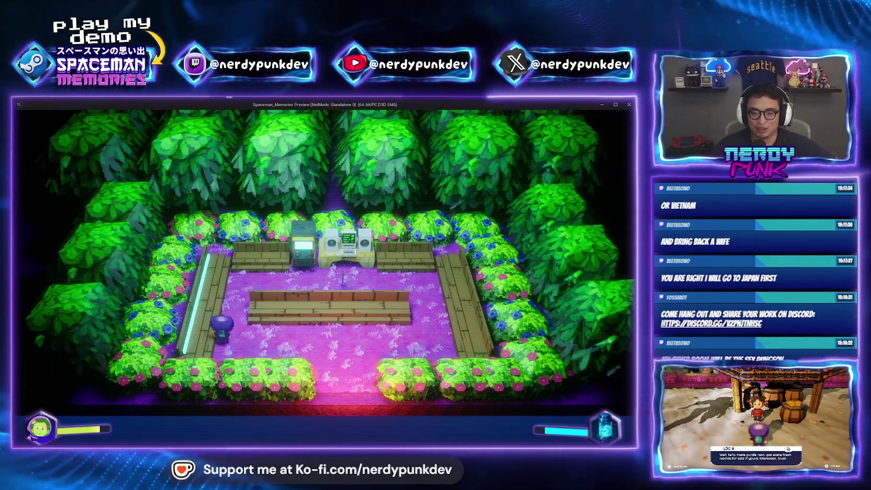
key("w")
key("d")
key("a")
key("s")
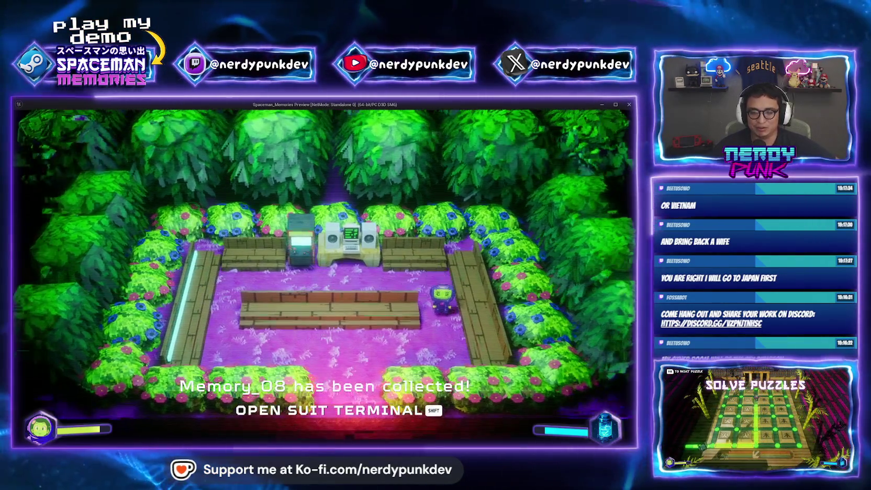
key("a")
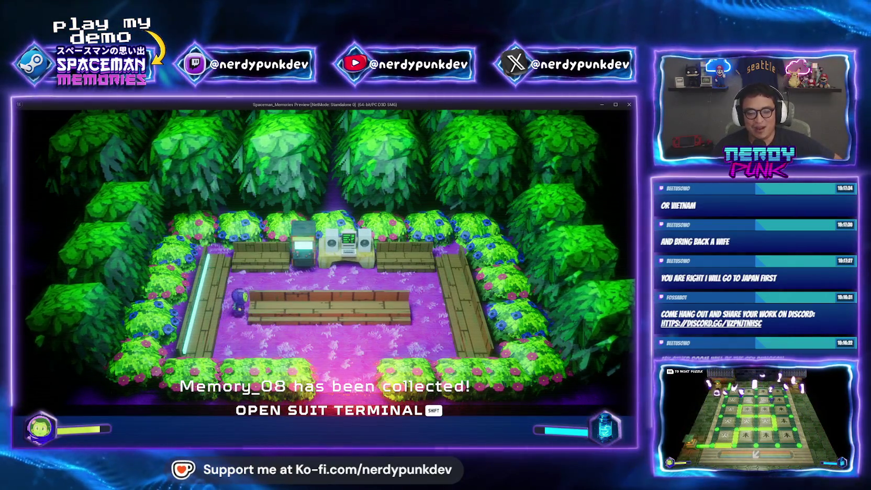
key("d")
key("d")
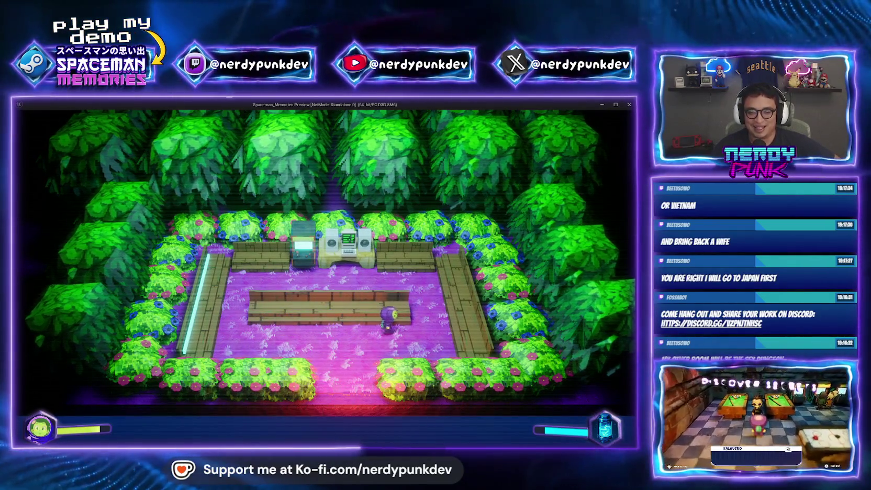
key("w")
key("a")
key("a")
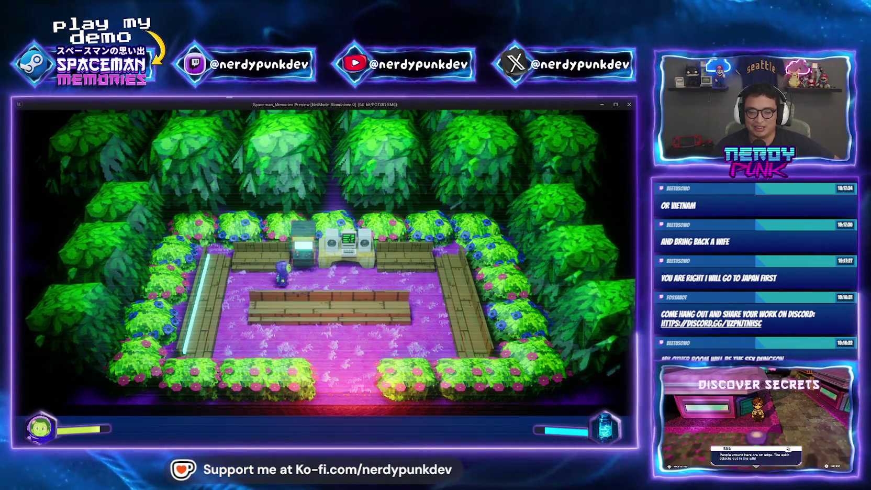
key("d")
key("s")
key("d")
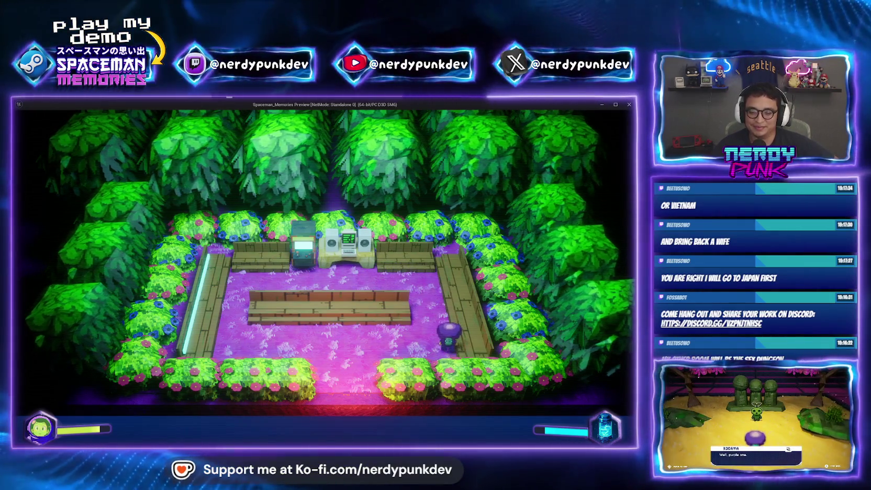
key("w")
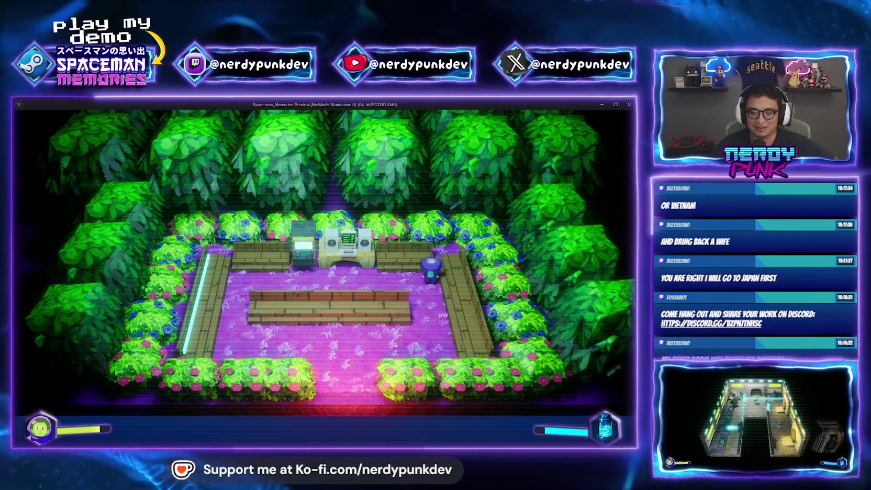
key("a")
key("d")
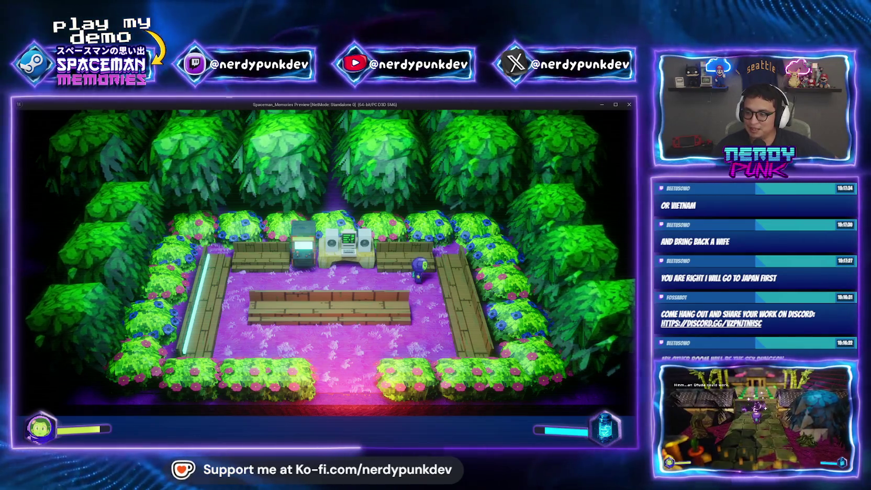
key("a")
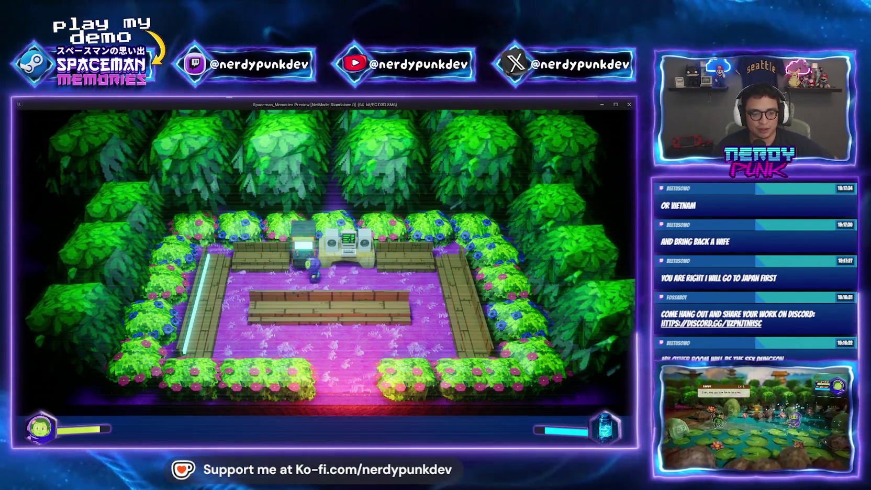
key("s")
key("d")
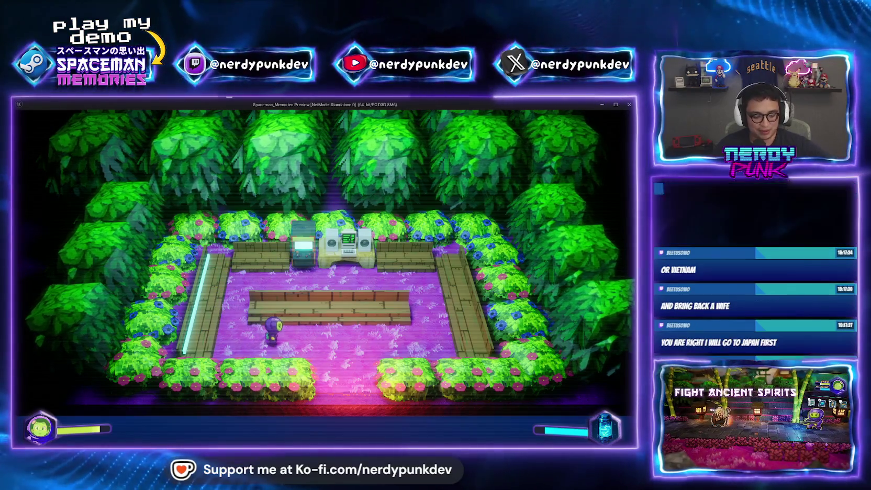
key("Escape")
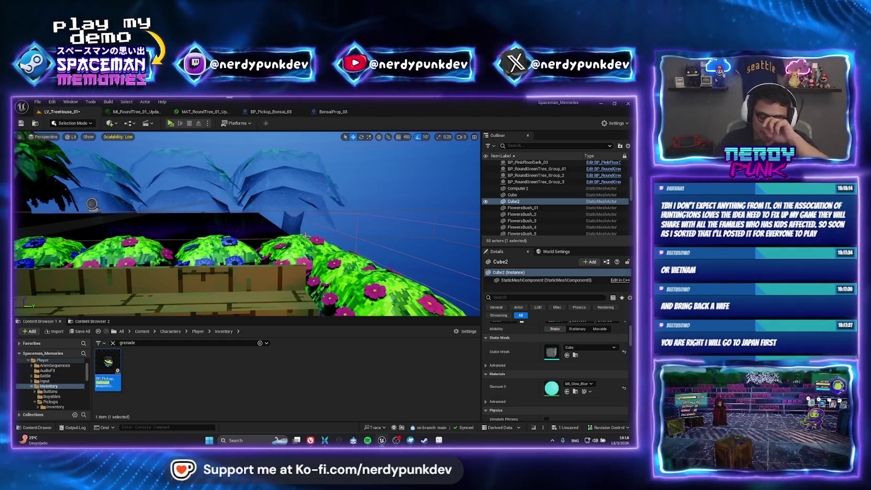
Locate the strip's MI_Glow_Blue material in the Content Browser and duplicate it
left_click_drag(304, 199, 206, 223)
key("f")
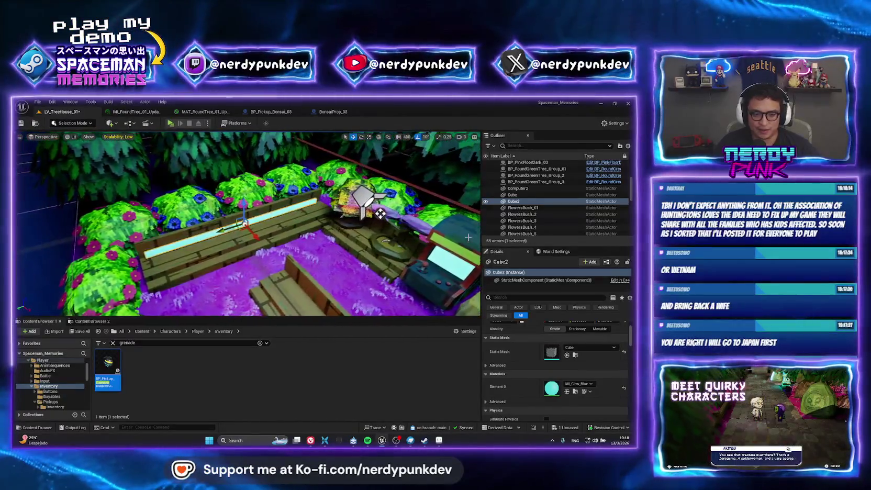
left_click(575, 391)
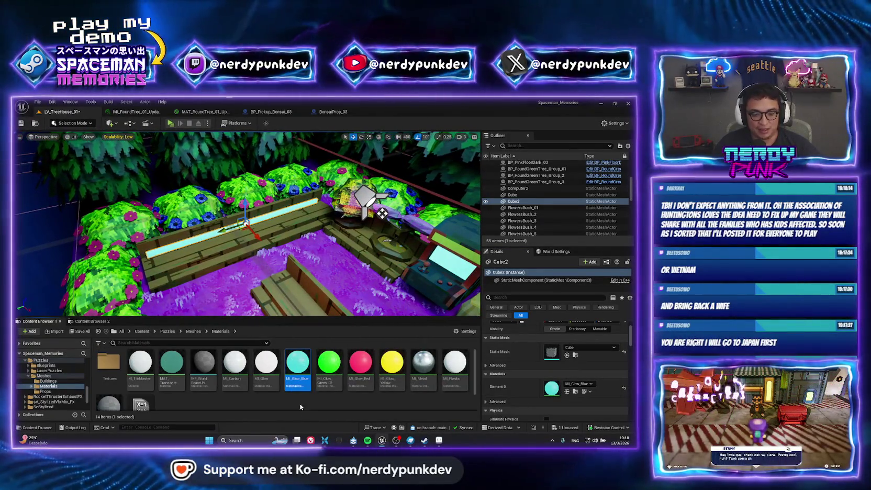
key("ctrl+d")
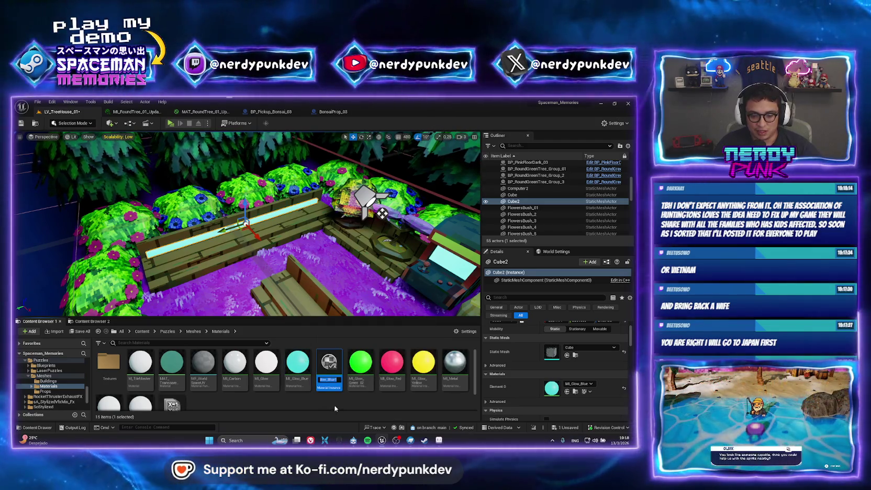
key("Return")
Rename the copy to MI_Glow_DarkBlue and open it for editing
right_click(329, 372)
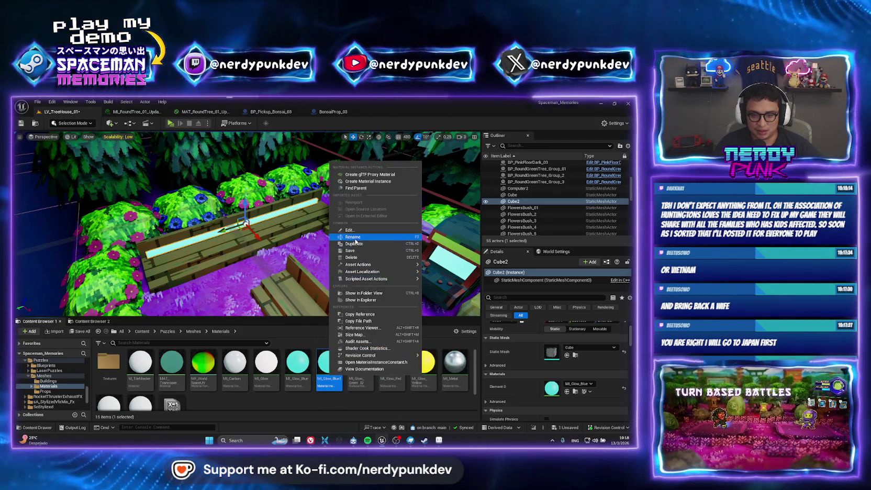
left_click(354, 238)
key("BackSpace")
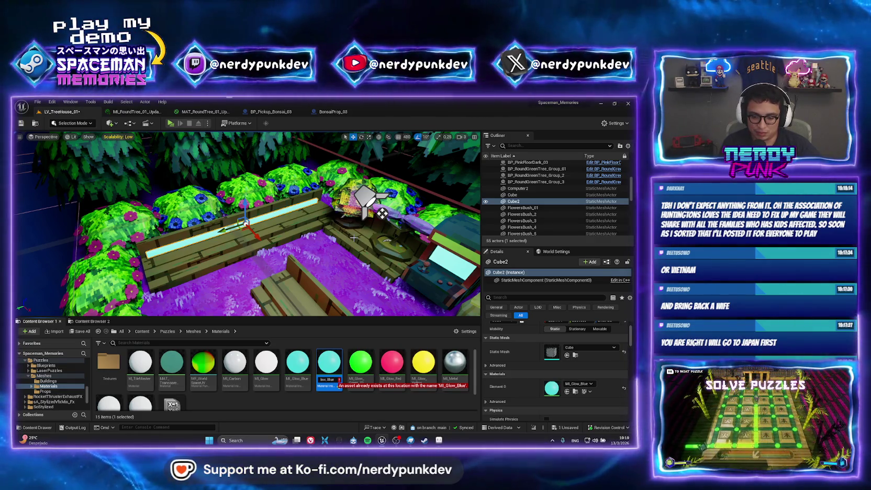
key("BackSpace")
key("BackSpace")
key("BackSpace")
type("dA")
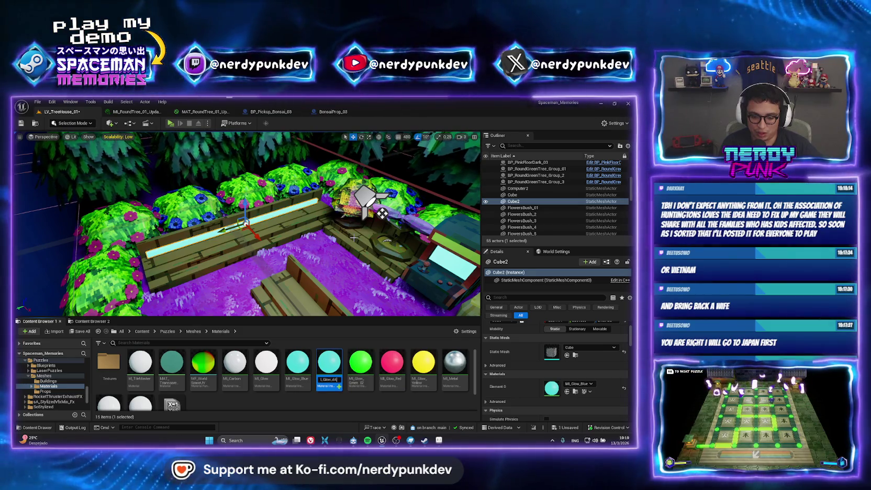
type("rkBlue")
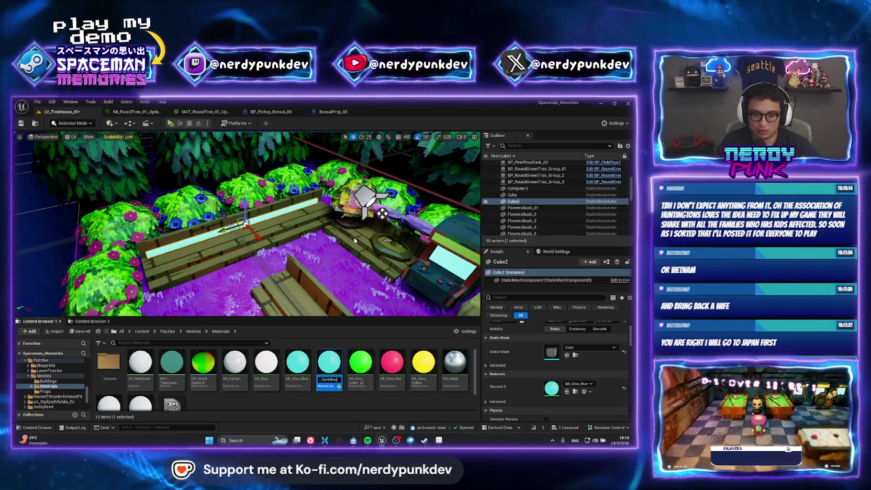
key("Return")
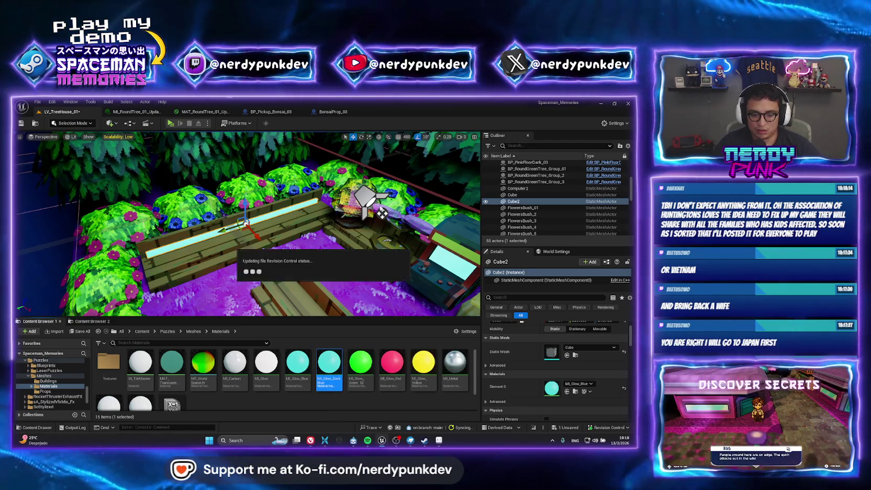
key("Return")
left_click(538, 195)
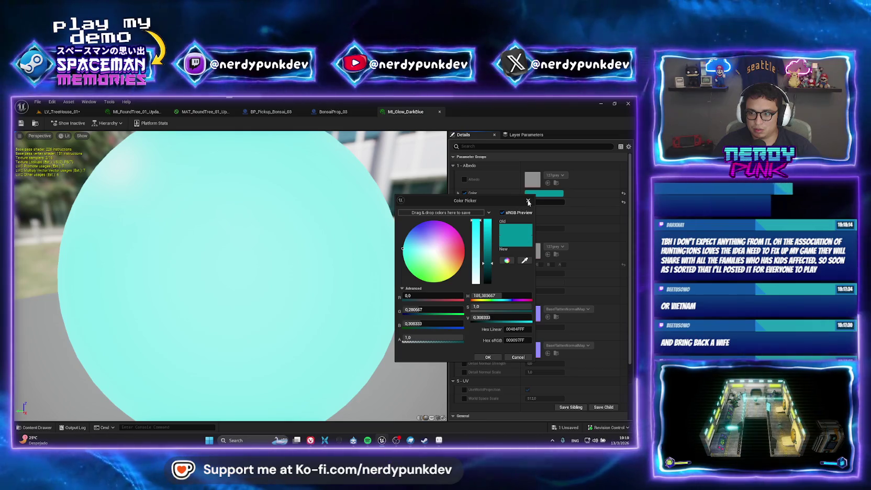
Give MI_Glow_DarkBlue a deep blue colour and an emissive strength of about 5.1
mouse_move(403, 250)
left_mouse_down()
mouse_move(428, 222)
mouse_move(413, 231)
mouse_move(413, 215)
left_mouse_up()
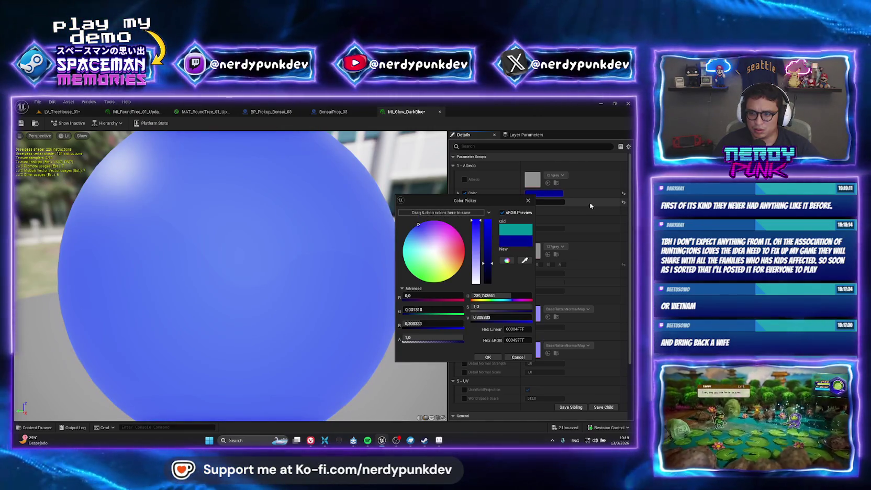
left_click(528, 200)
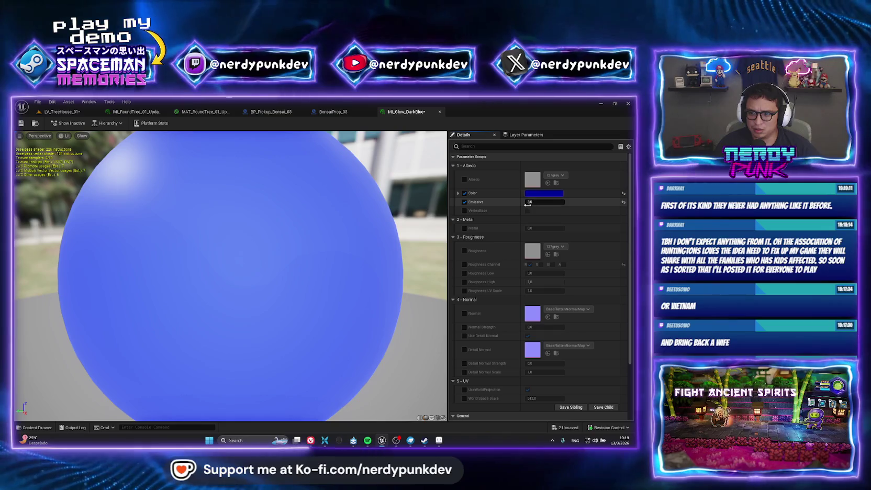
left_click_drag(528, 202, 550, 203)
Back in the treehouse level, check the strip in a standalone game preview
left_click(59, 112)
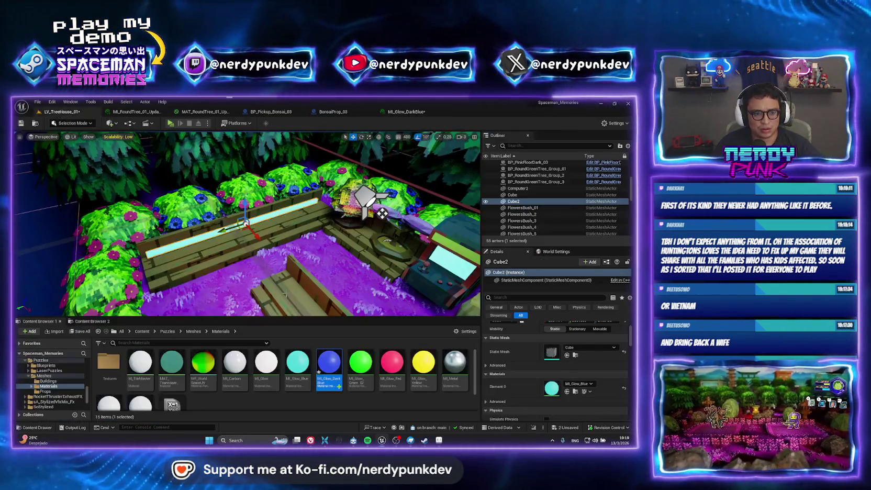
left_click(578, 384)
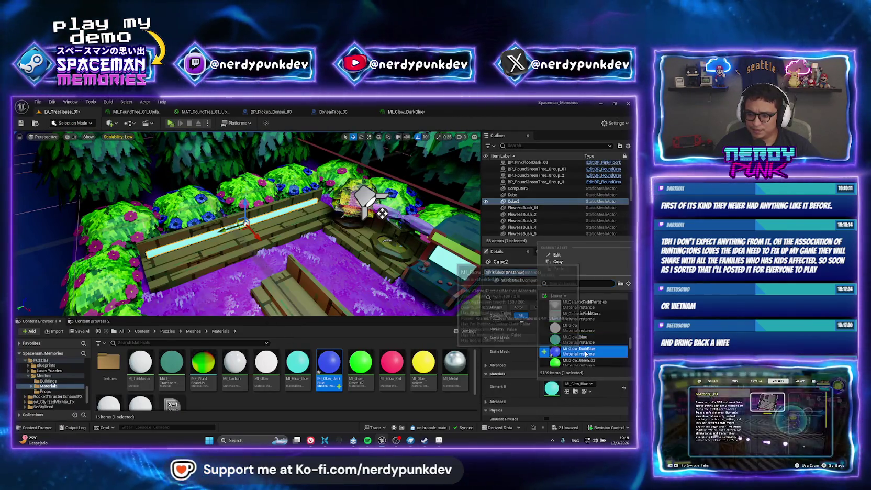
key("Escape")
key("s")
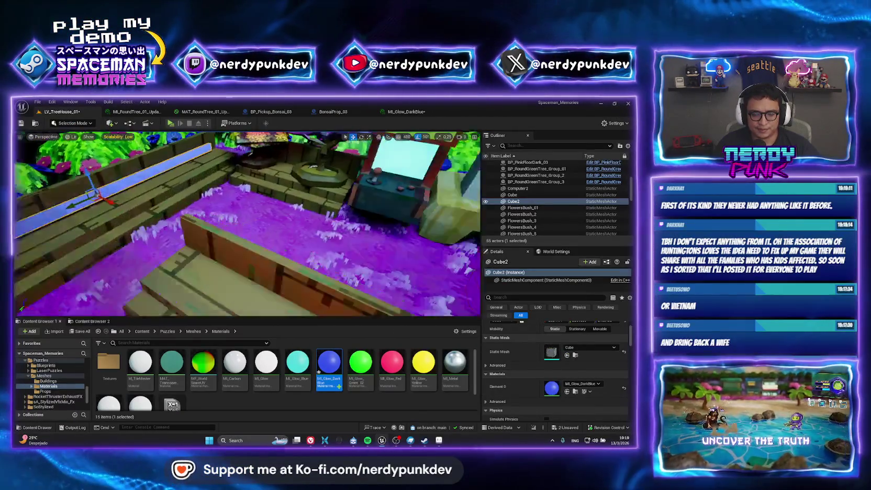
key("s")
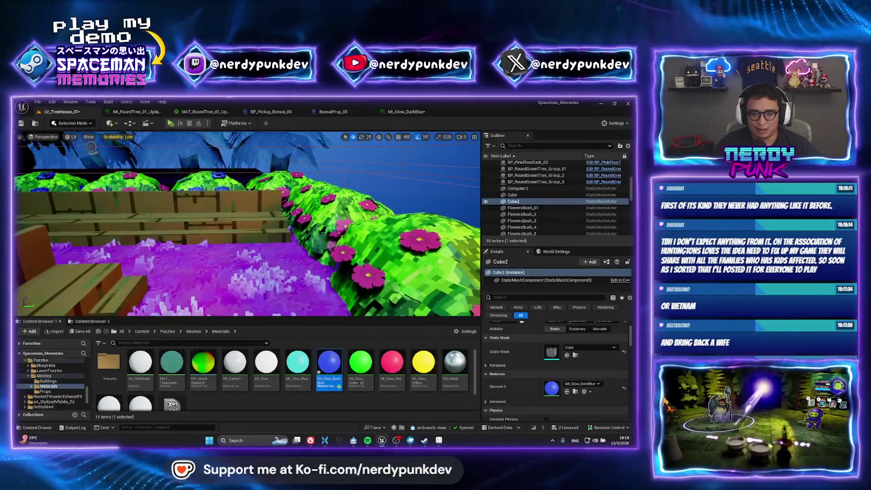
key("alt+p")
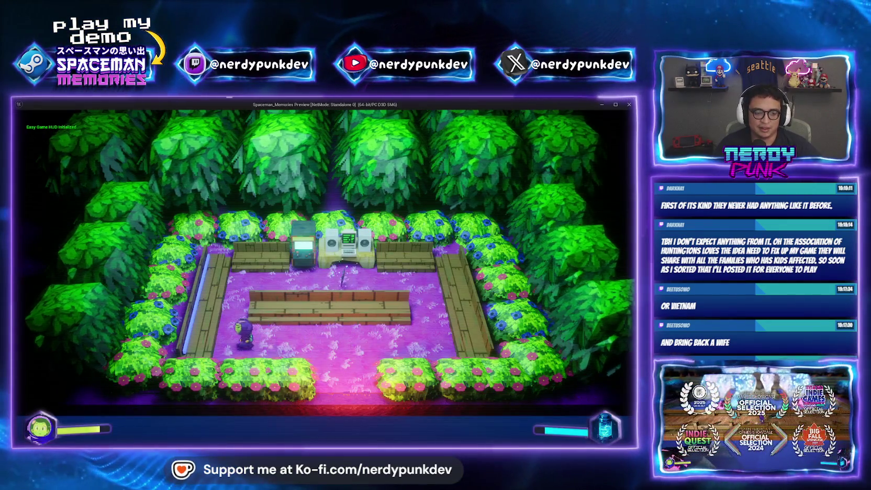
key("Escape")
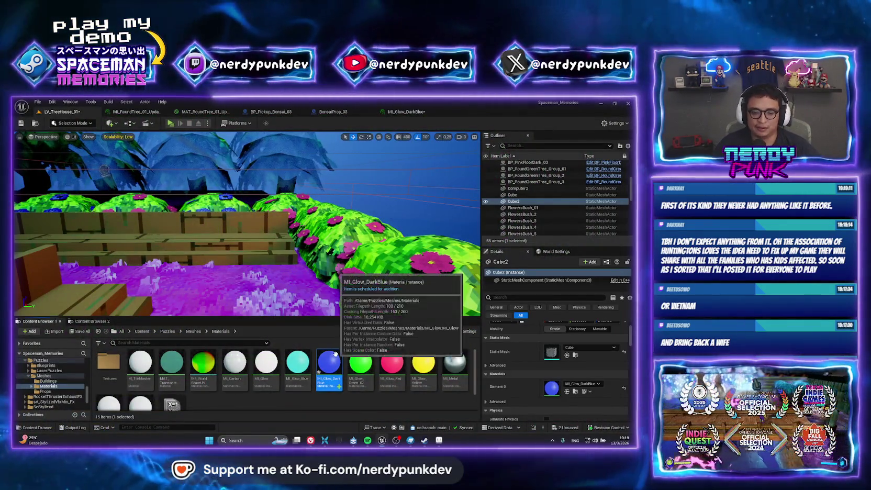
Retune MI_Glow_DarkBlue's Color to a lighter, fully saturated blue, then return to LV_TreeHouse_01
double_click(329, 364)
left_click(536, 194)
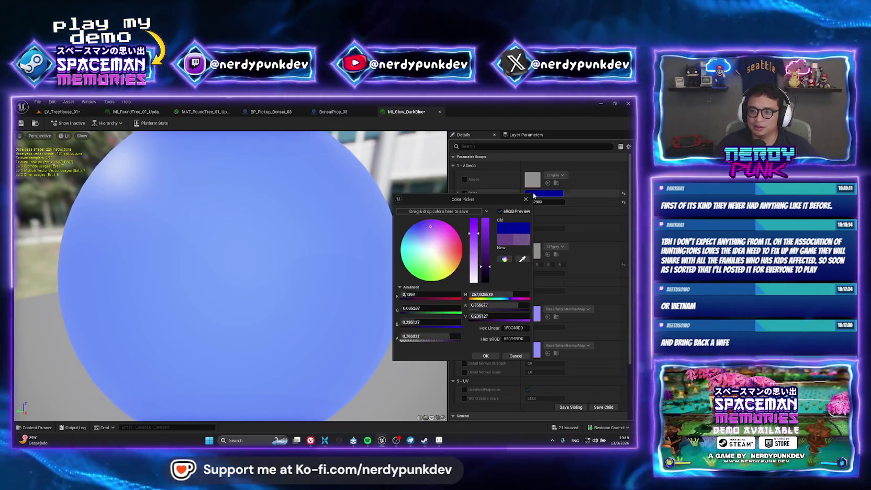
left_click(413, 227)
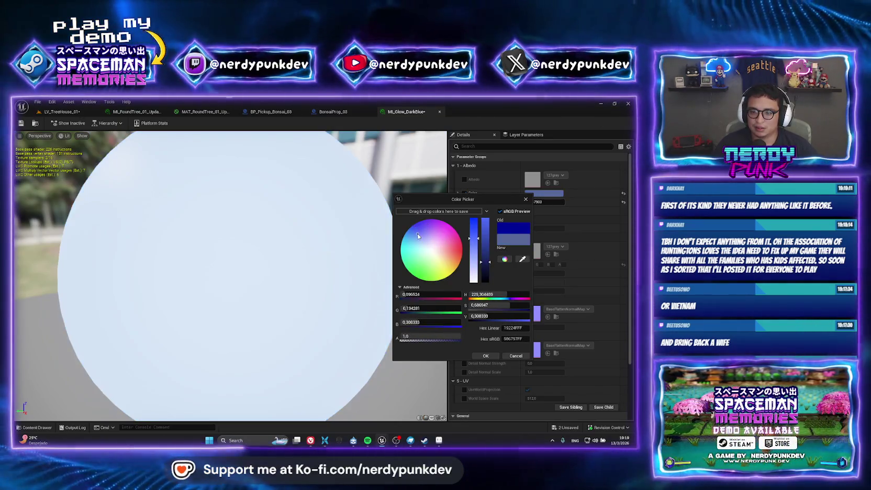
left_click_drag(413, 228, 412, 224)
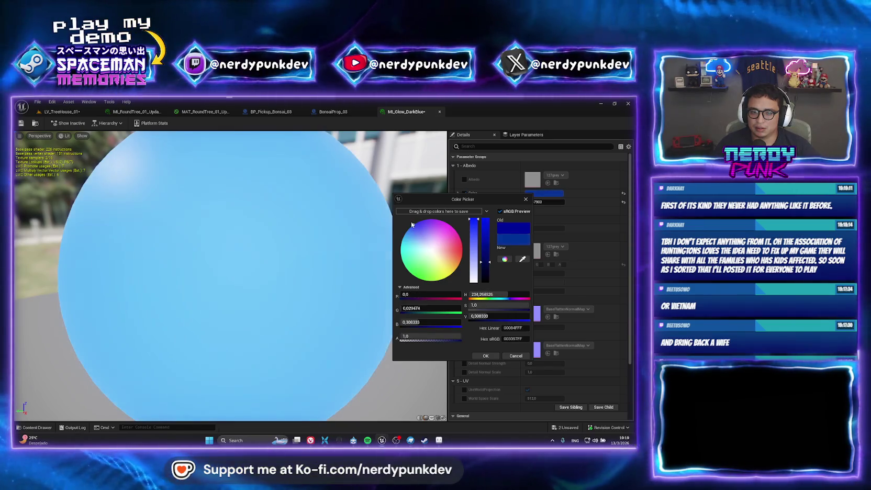
left_click(486, 356)
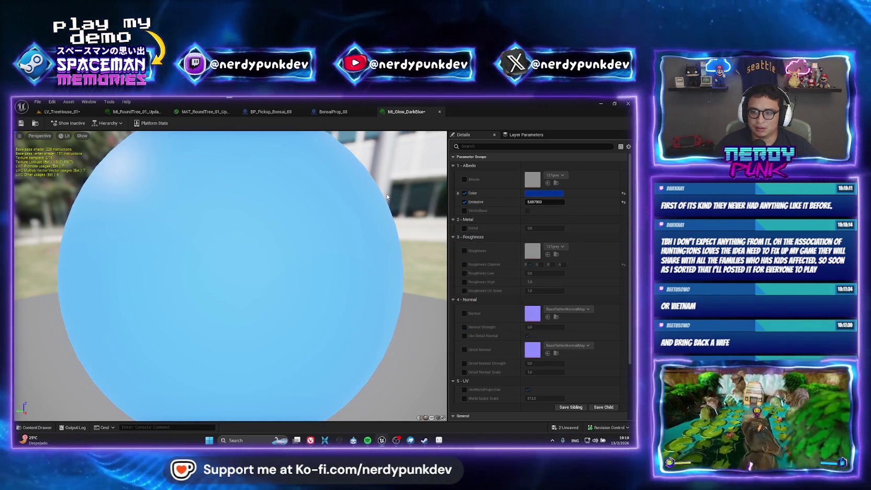
left_click(75, 112)
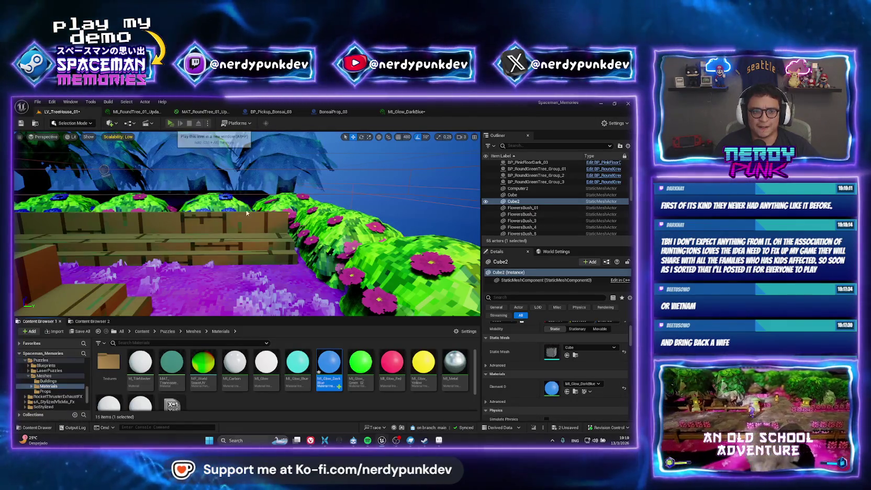
Walk the player character around the garden in the preview, then close it with Esc
key("a")
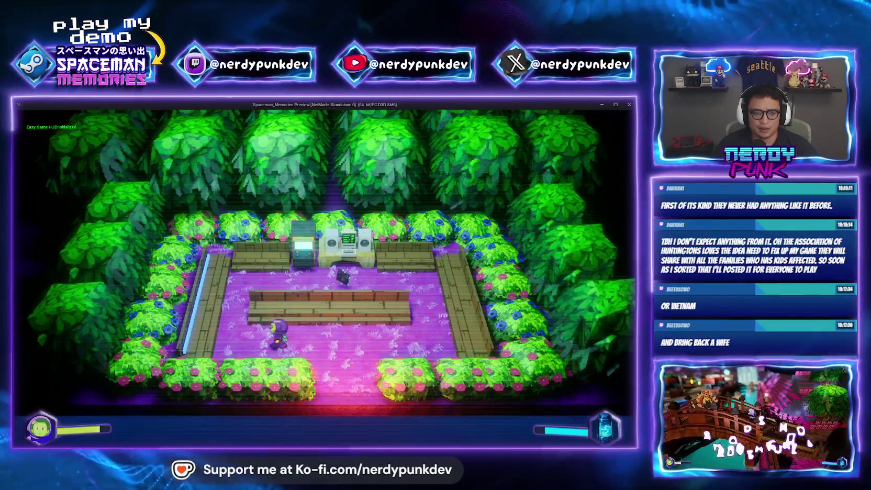
key("w")
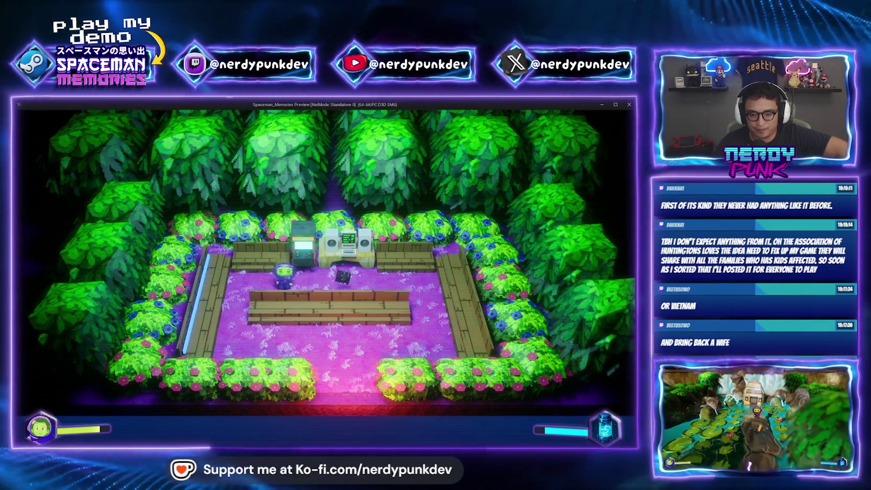
key("Escape")
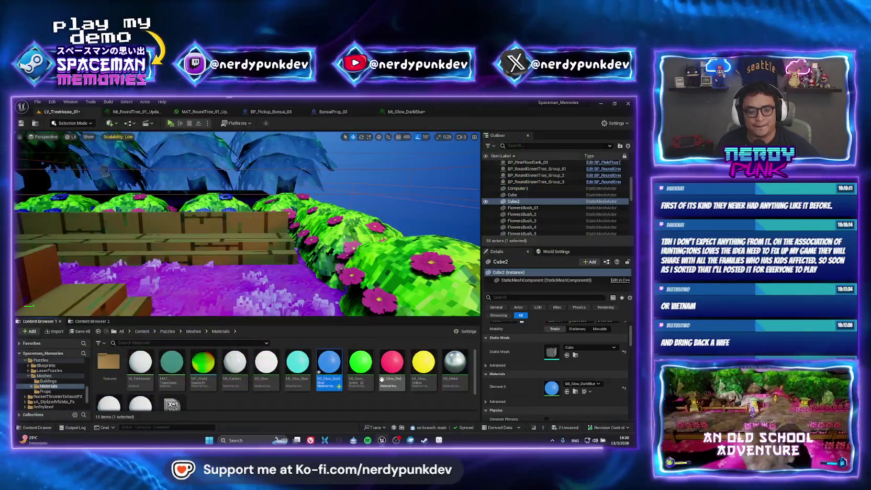
Open MI_Glow_DarkBlue's Color picker, cancel it unchanged, and briefly playtest the level
double_click(329, 367)
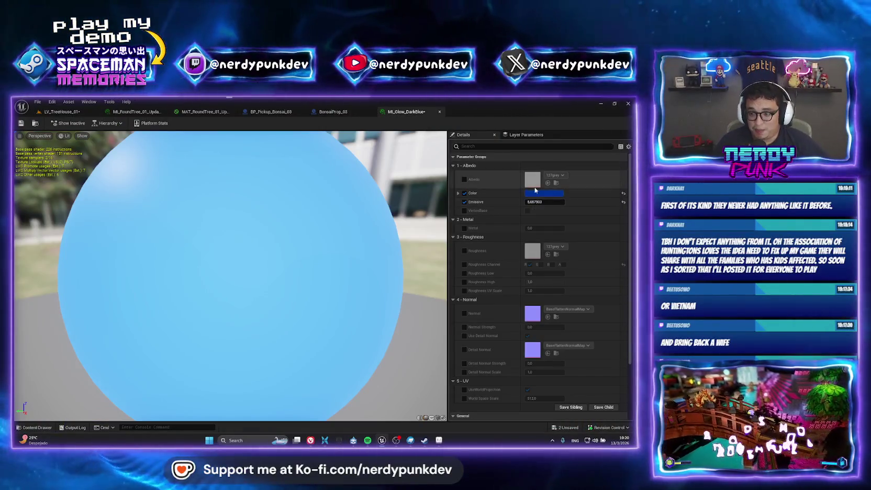
left_click(535, 192)
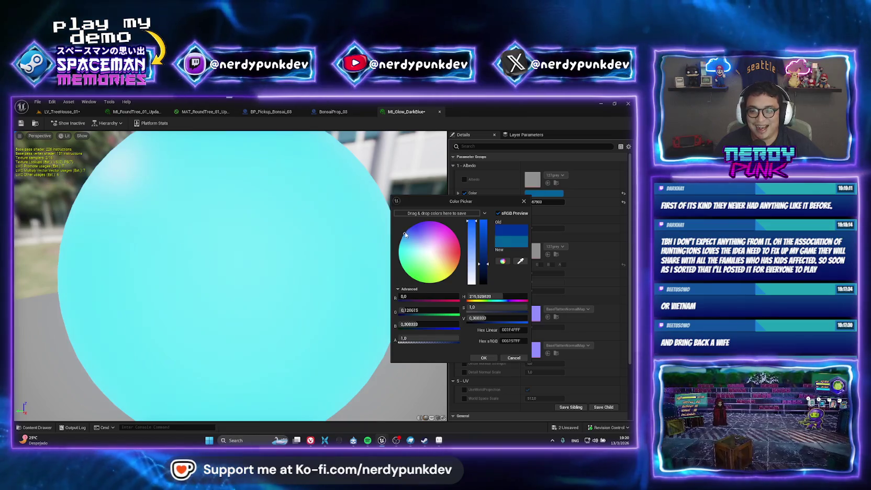
left_click(484, 358)
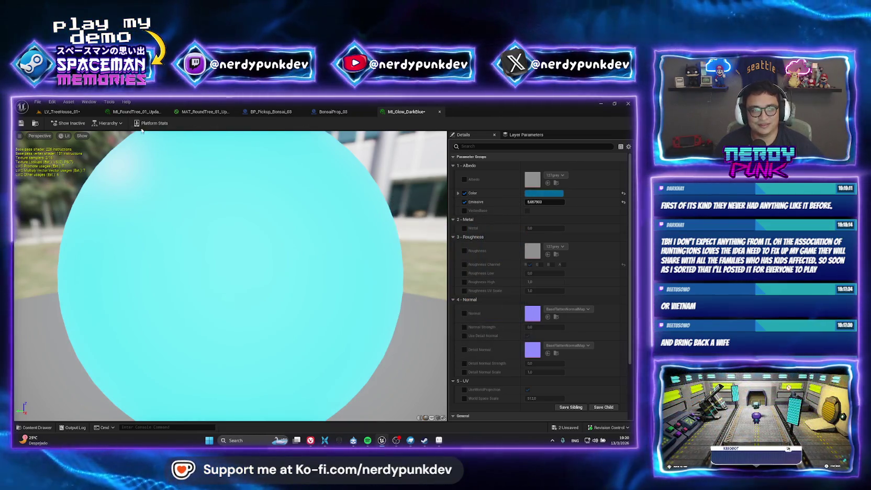
left_click(61, 112)
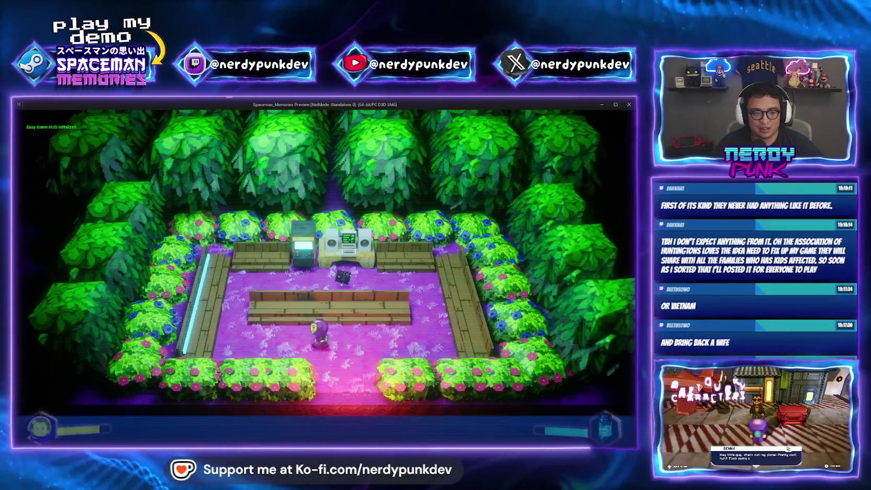
key("a")
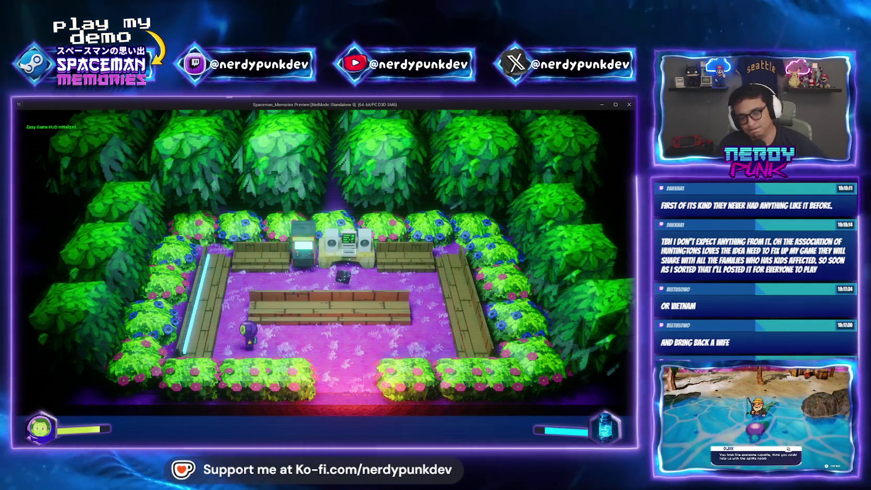
key("Escape")
Shift MI_Glow_DarkBlue's Color toward cyan and set its Emissive to 20
left_click(406, 112)
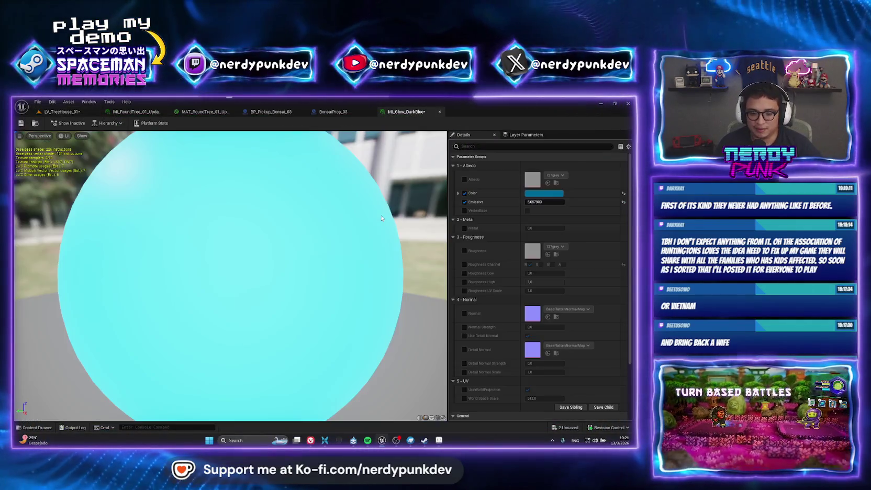
left_click(544, 193)
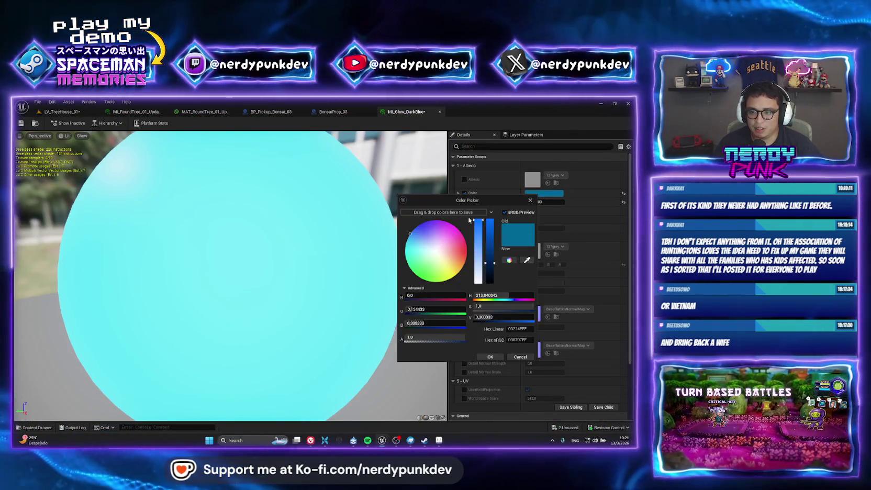
left_click_drag(416, 241, 408, 237)
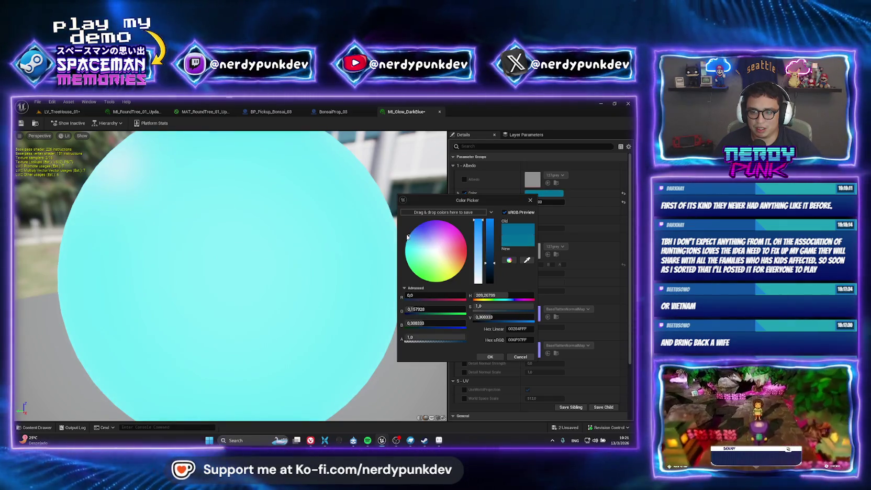
left_click(538, 217)
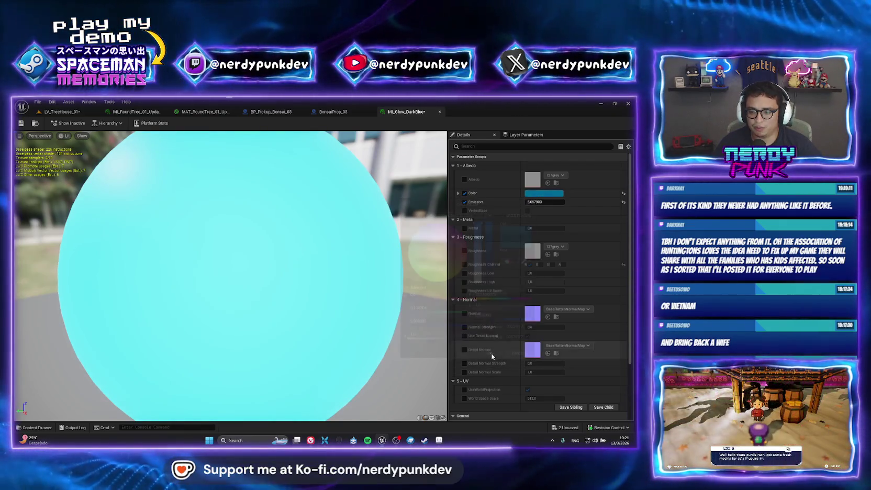
left_click(541, 205)
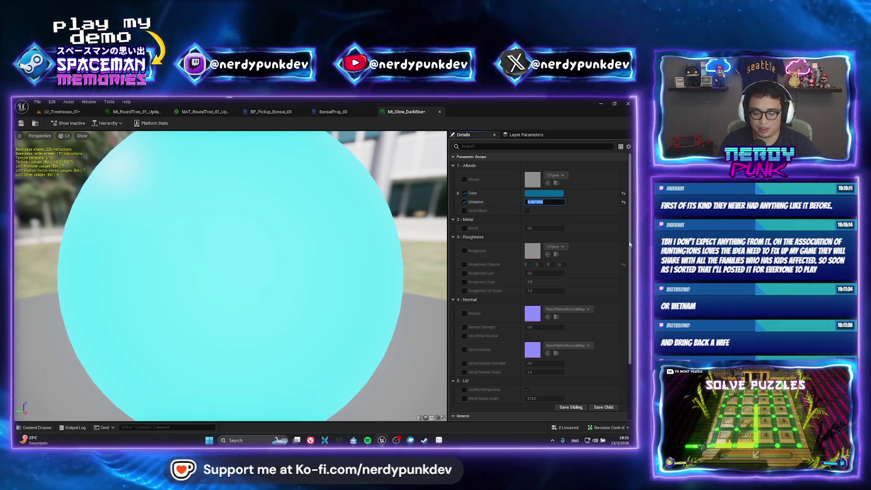
type("20")
key("Return")
left_click(80, 110)
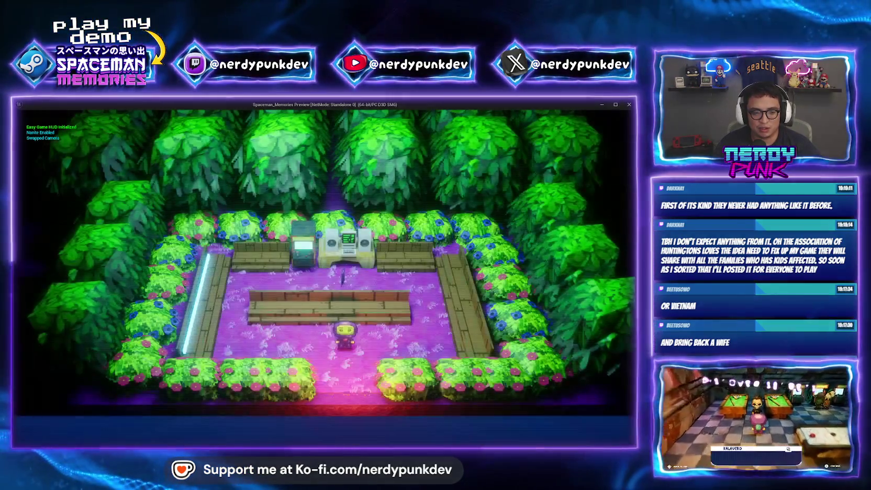
End the walk-through, try MI_Glow_DarkBlue Emissive at 10 then 1, and playtest again
key("w")
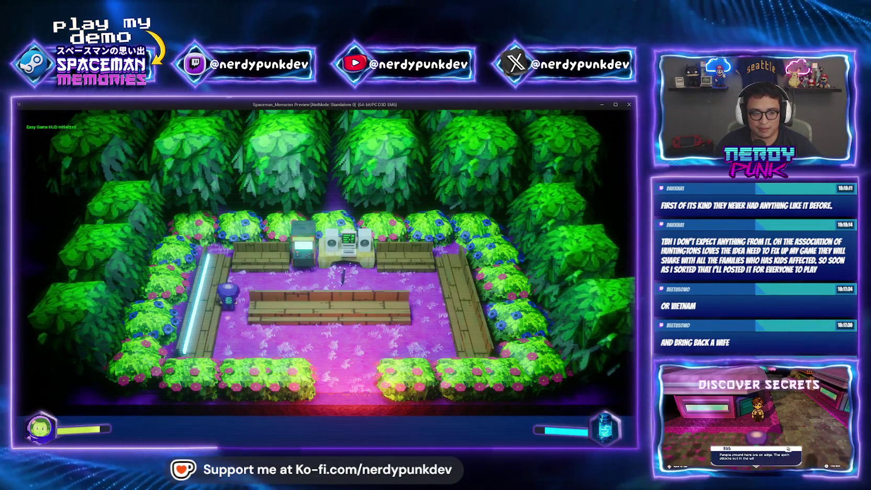
key("d")
key("Escape")
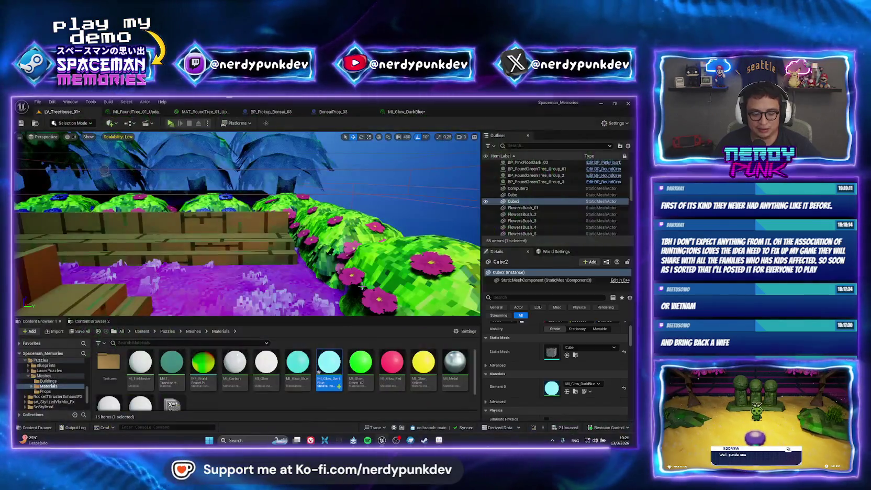
left_click(417, 113)
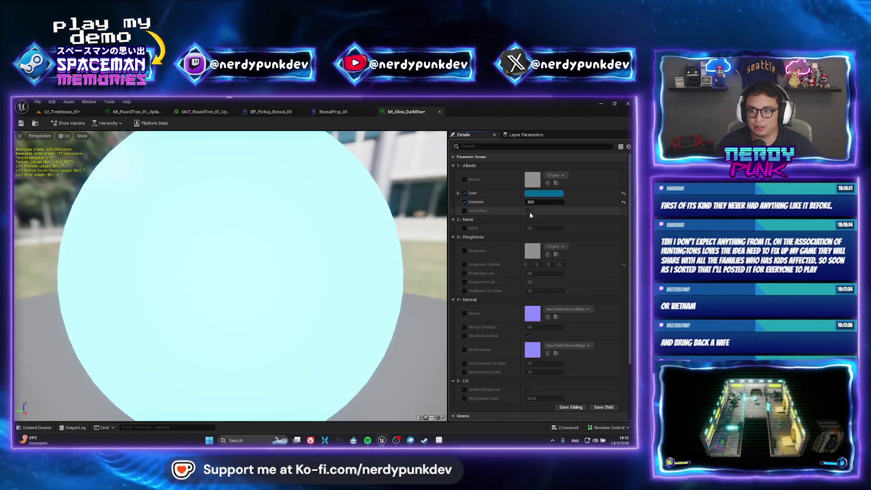
key("Return")
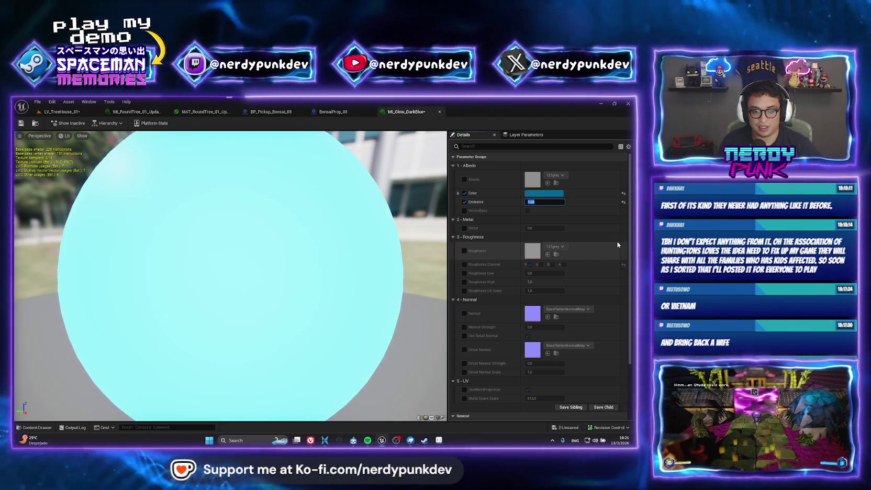
type("1")
key("Return")
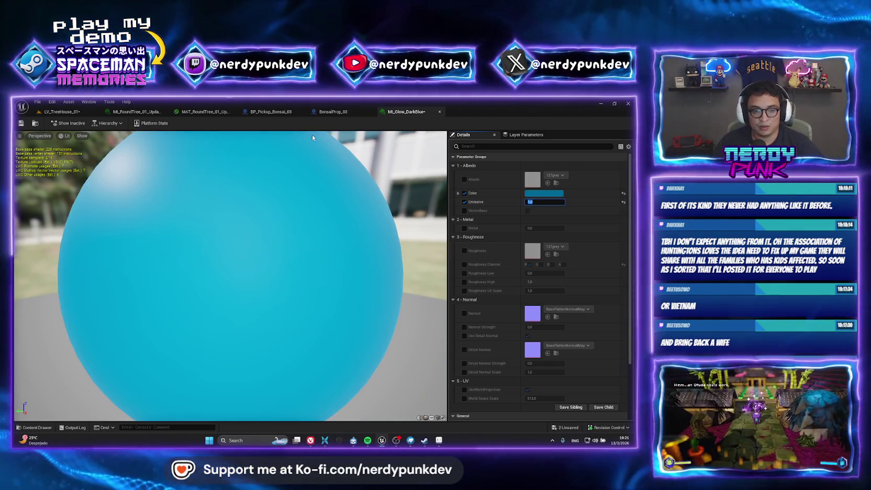
left_click(62, 113)
left_click(169, 124)
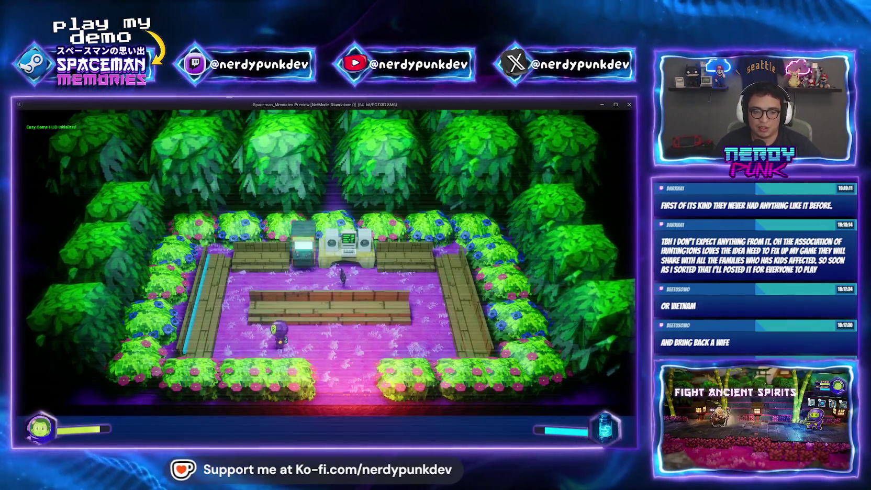
key("Escape")
Set MI_Glow_DarkBlue's Emissive to 3 and playtest the level with Alt+P
left_click(406, 111)
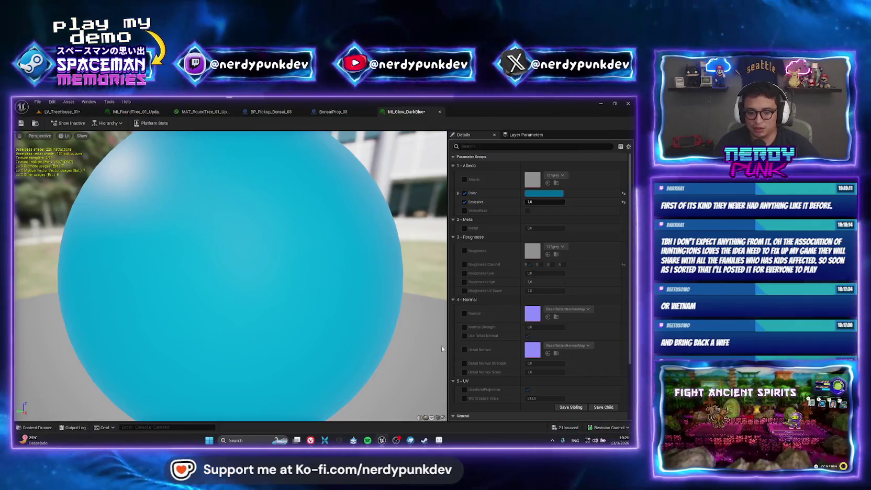
left_click(526, 203)
type("3")
key("Return")
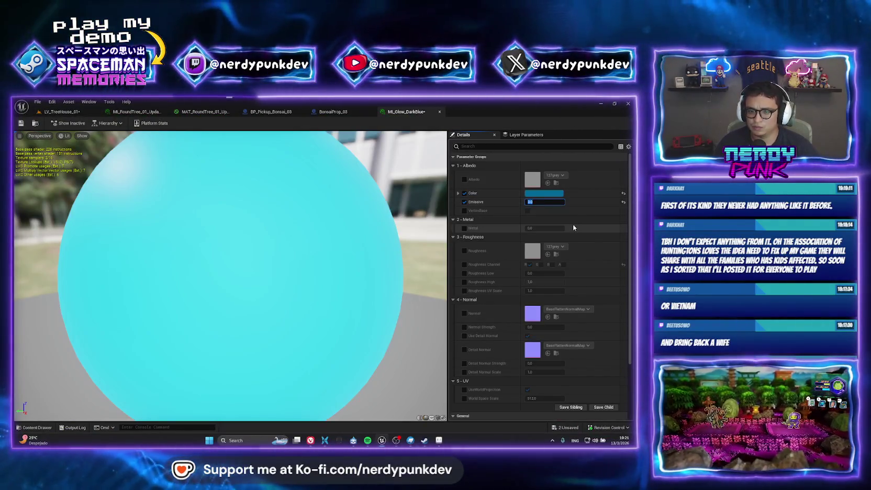
left_click(60, 111)
key("alt+p")
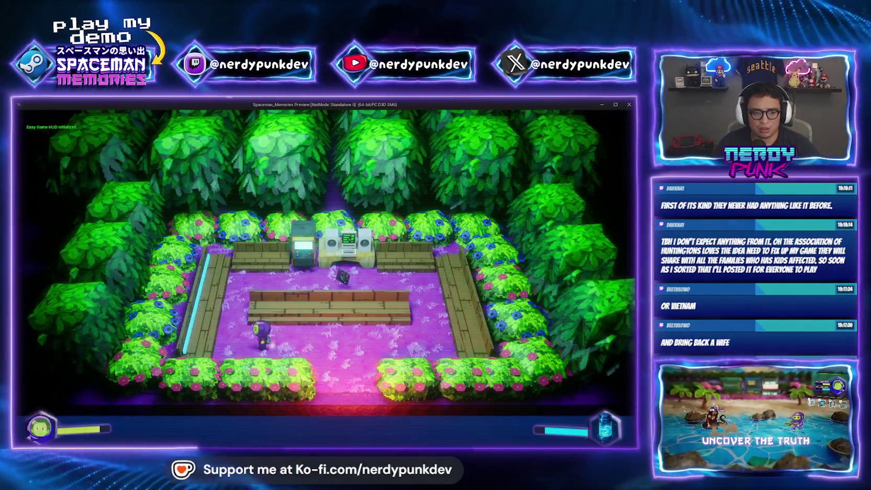
key("Escape")
Widen MI_Glow_DarkBlue's parameters panel, then go back to LV_TreeHouse_01
left_click_drag(239, 178, 277, 166)
left_click(406, 112)
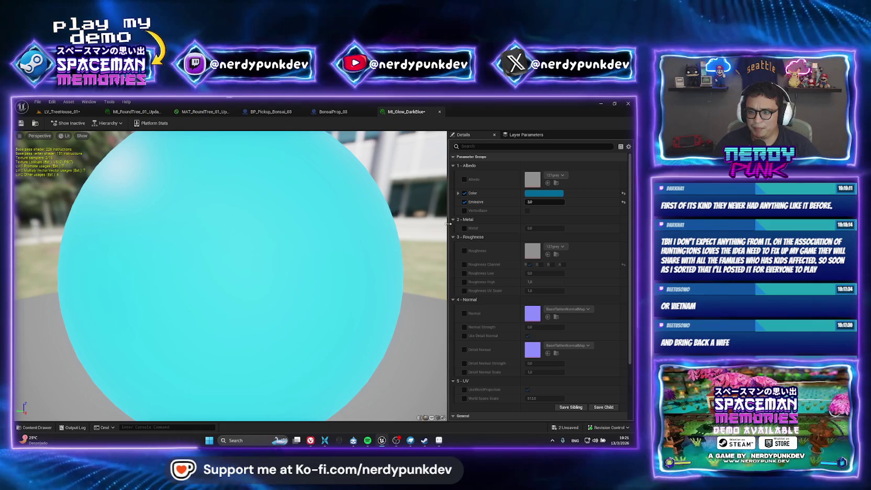
left_click_drag(449, 223, 421, 224)
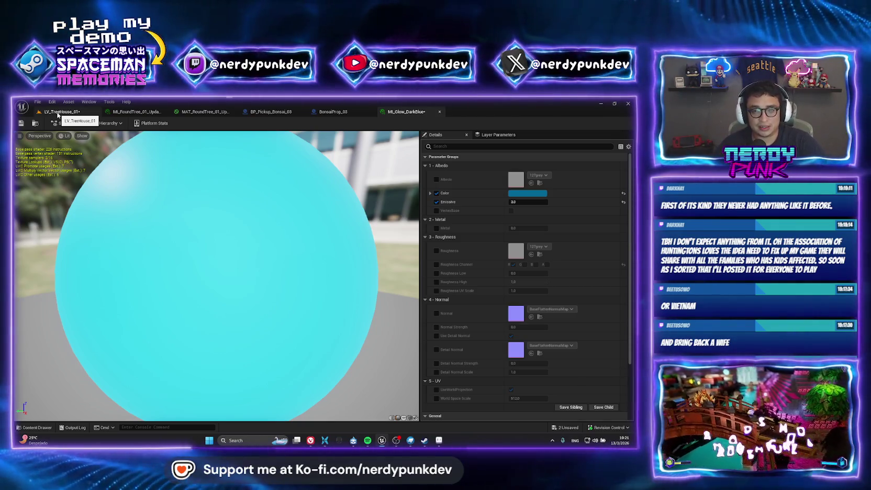
left_click(59, 113)
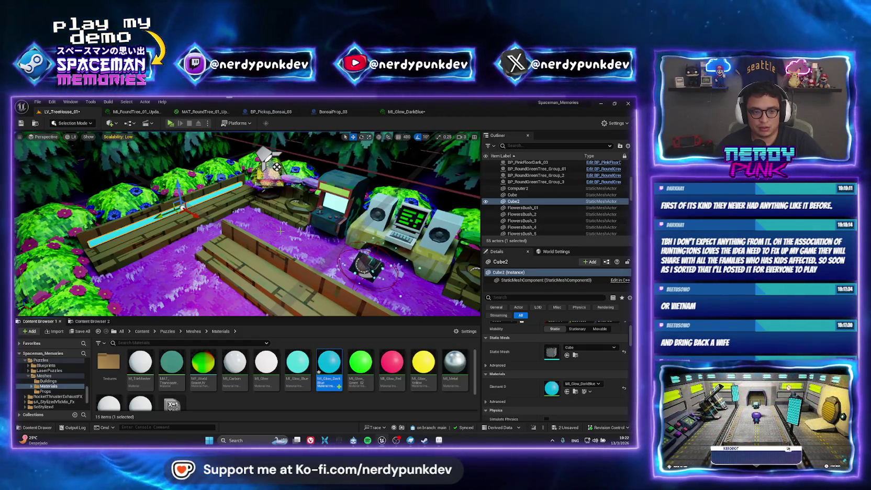
left_click_drag(178, 140, 157, 160)
left_click_drag(229, 213, 228, 212)
left_click(340, 112)
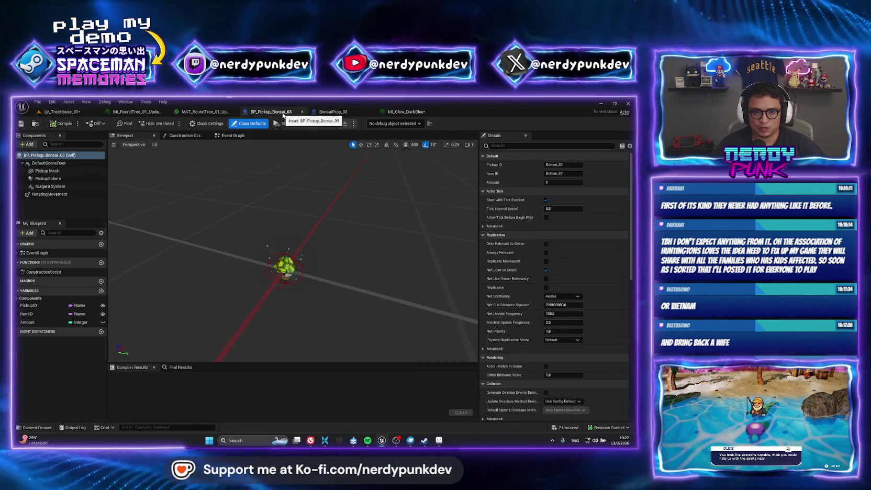
key("ctrl+Tab")
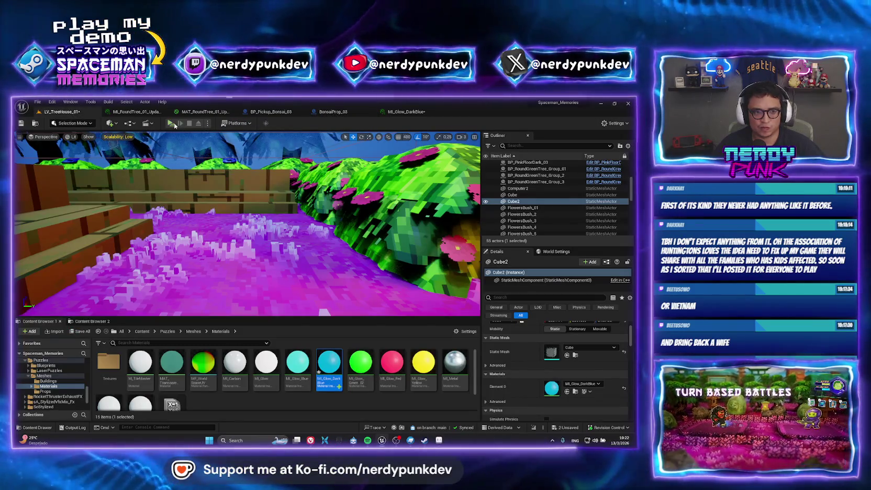
left_click(173, 125)
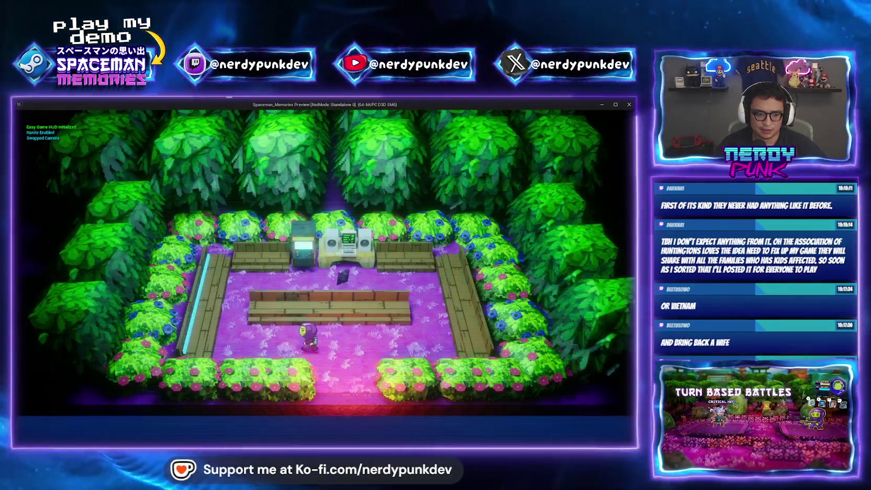
key("Escape")
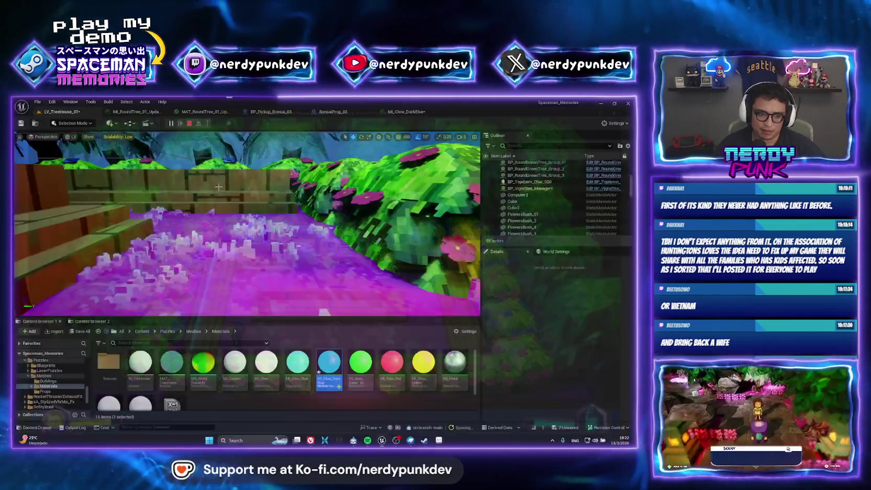
key("w")
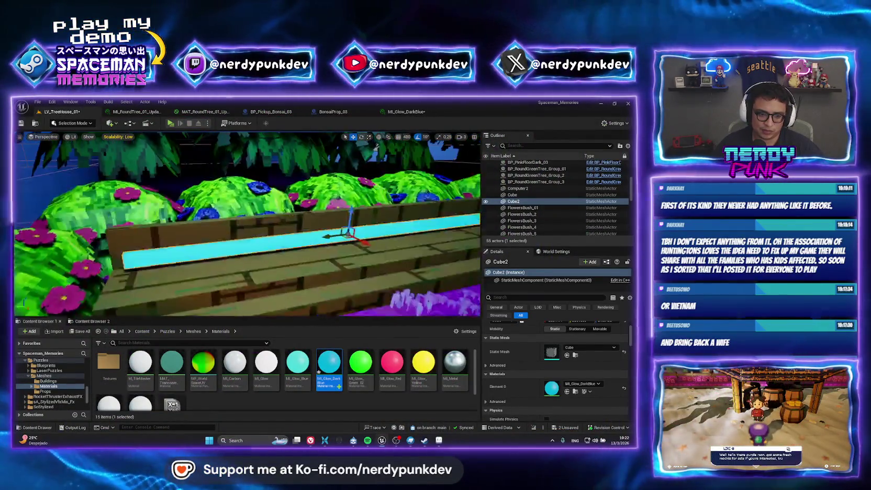
key("w")
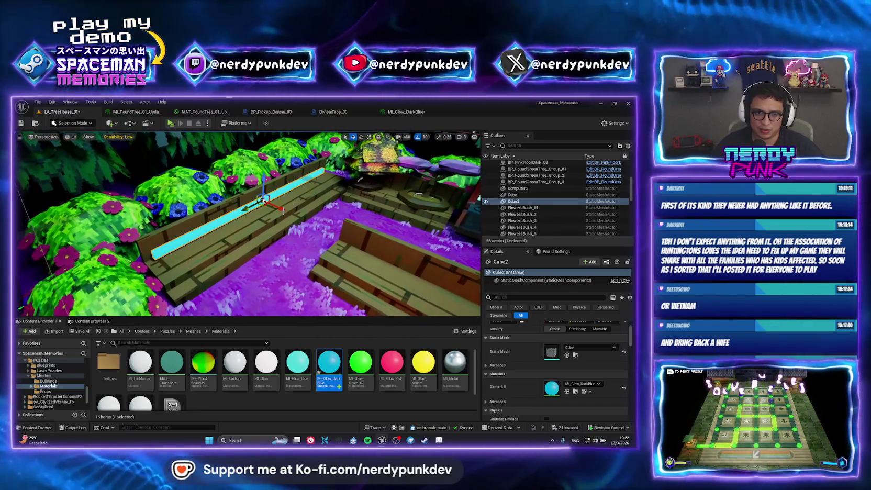
Enable MI_Glow_DarkBlue's Lightmass Emissive Boost override and set it to 2.0
left_click(335, 112)
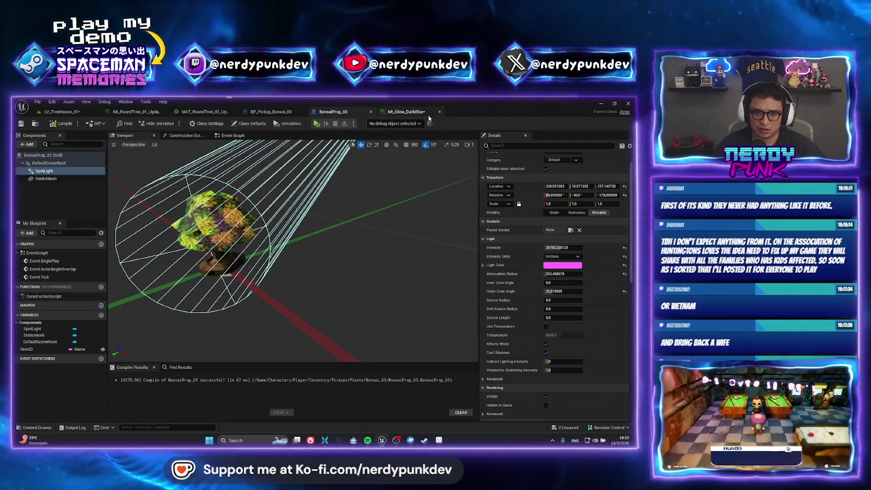
left_click(414, 112)
scroll(523, 293, "down", 2)
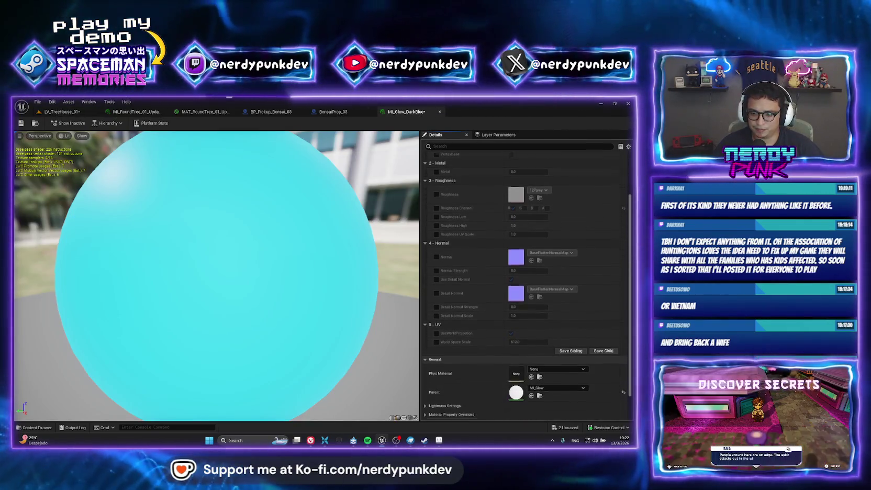
scroll(524, 283, "down", 2)
left_click(426, 370)
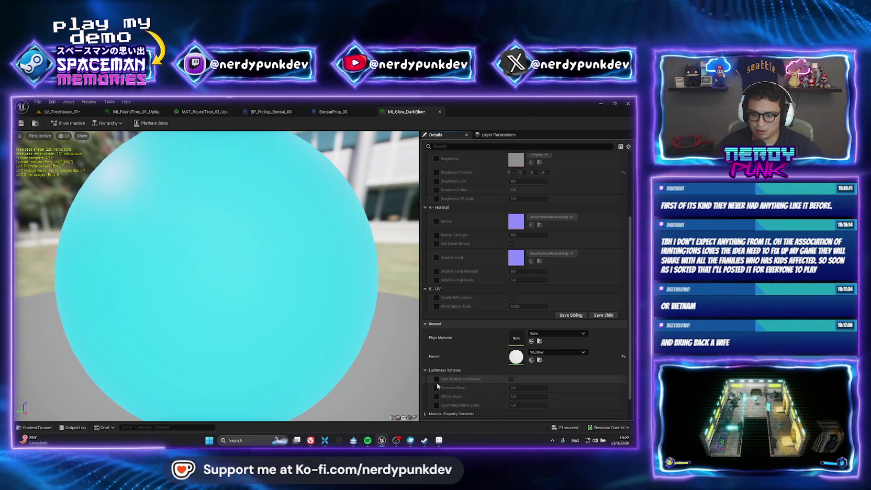
left_click(436, 388)
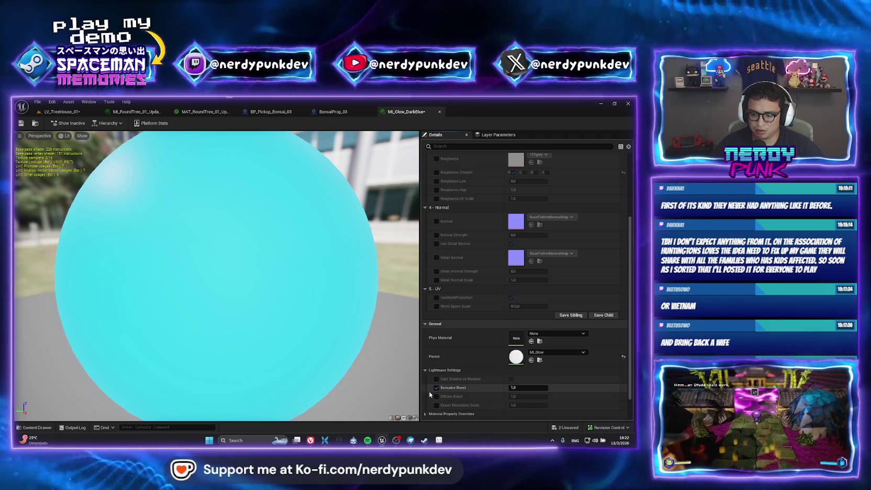
left_click(513, 388)
type("2")
key("Return")
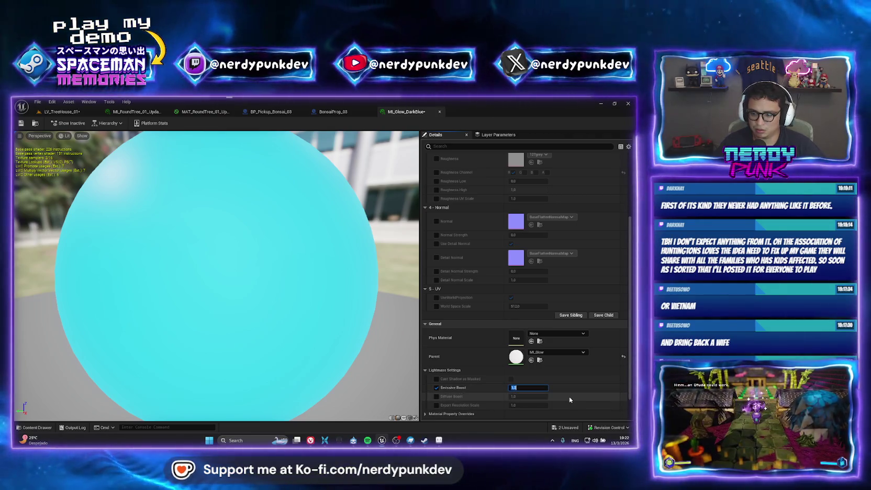
Back in the tree house level, playtest the boosted glow in a preview window
left_click(60, 112)
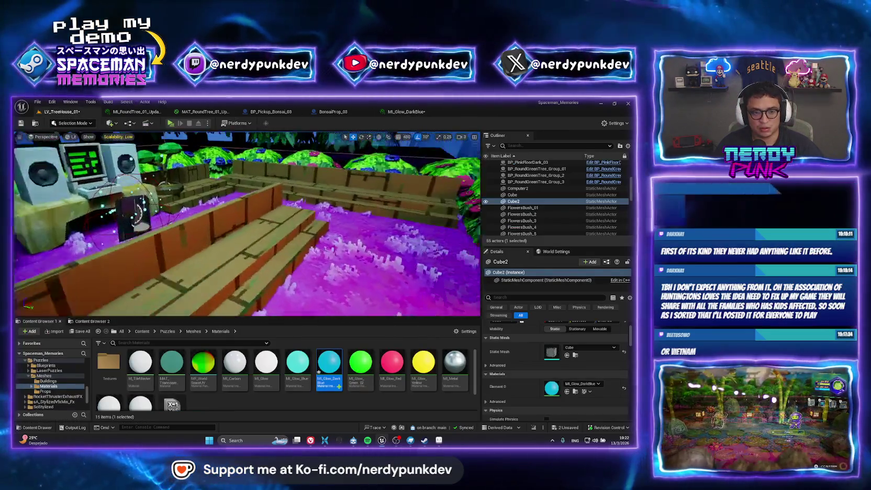
mouse_move(229, 229)
left_mouse_down()
mouse_move(229, 216)
mouse_move(229, 229)
left_mouse_up()
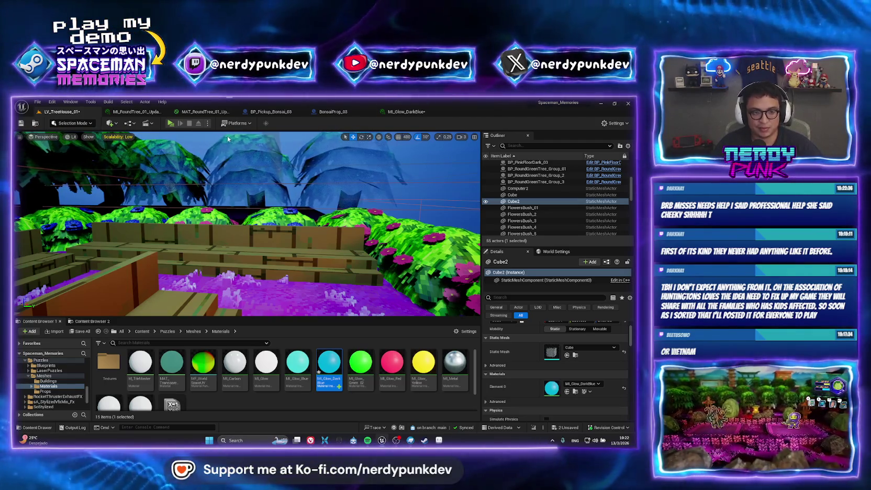
left_click(170, 123)
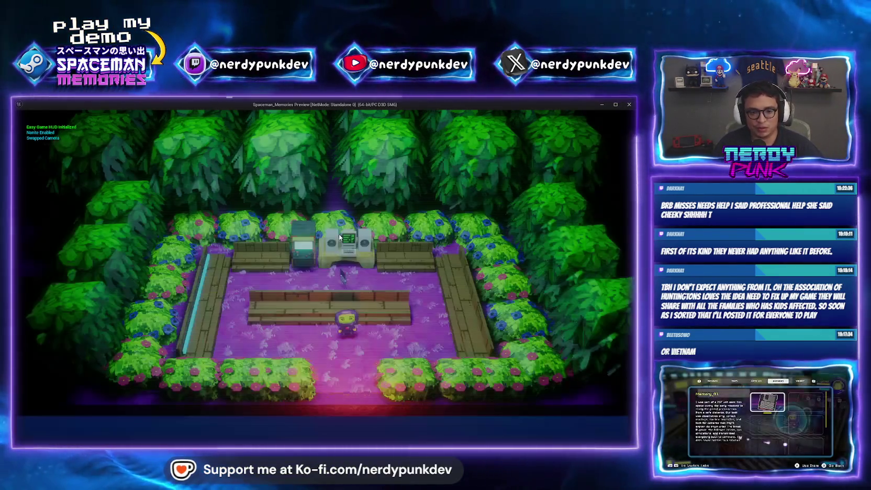
key("Escape")
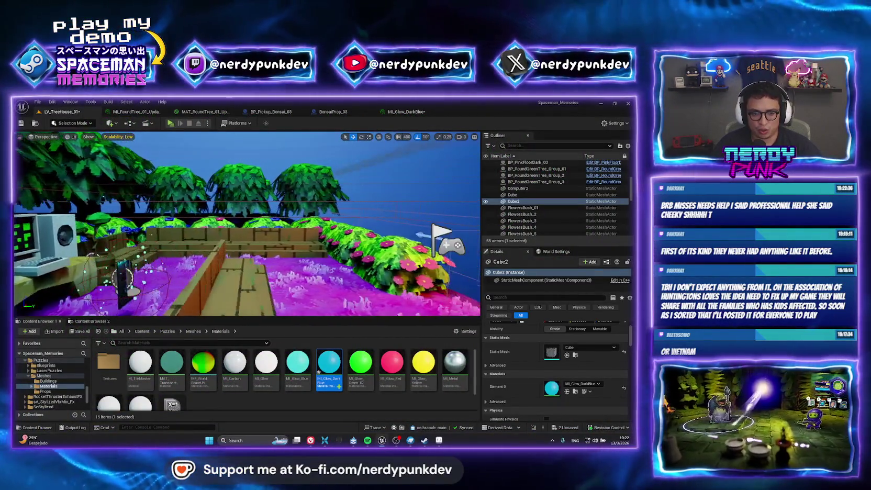
Raise MI_Glow_DarkBlue's Emissive Boost to 10, leaving Cast Shadow as Masked unticked
double_click(330, 362)
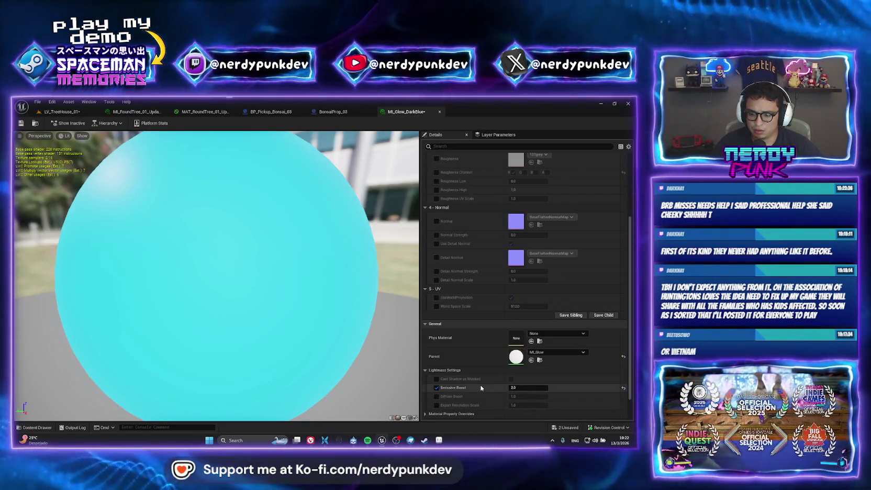
left_click(437, 379)
left_click(437, 379)
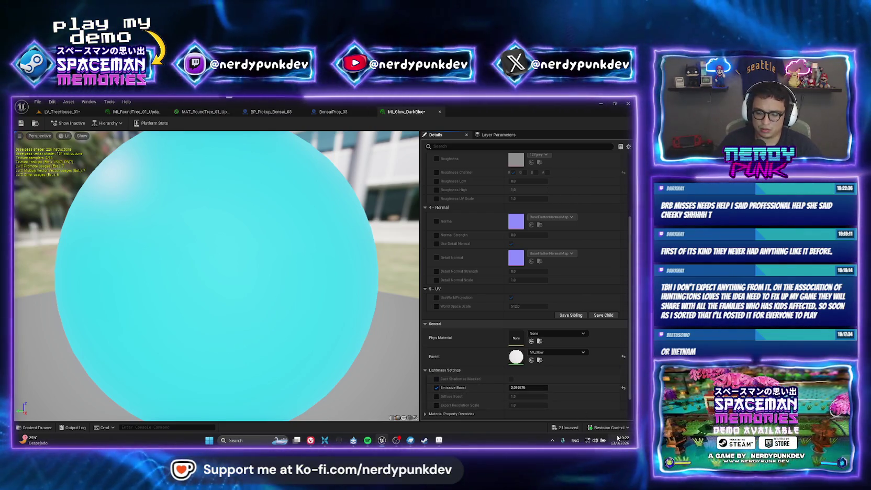
left_click_drag(514, 388, 516, 391)
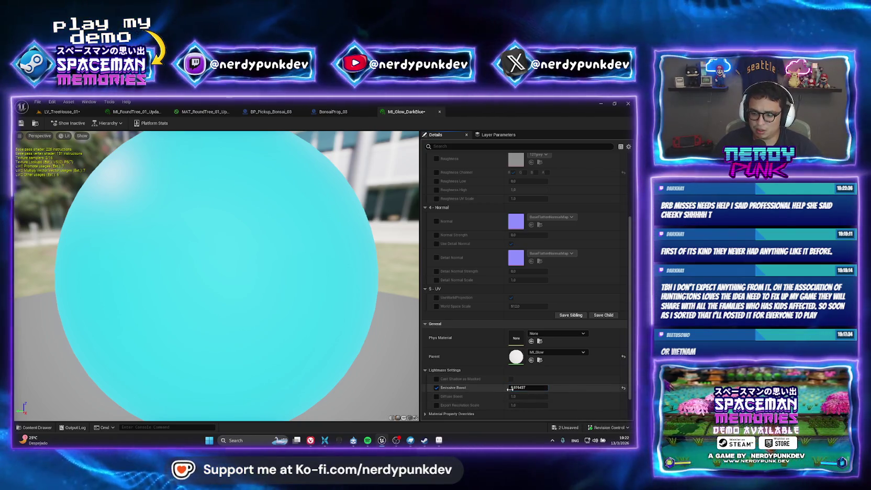
left_click(516, 390)
type("1000,0")
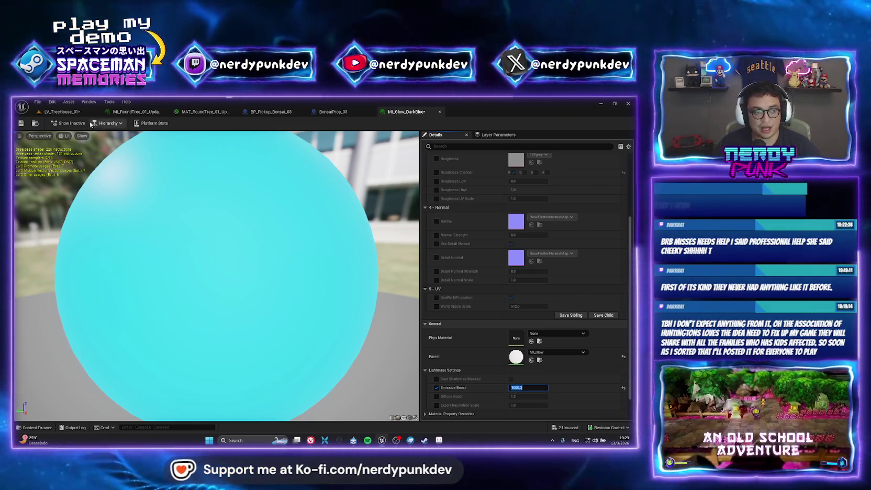
left_click(58, 112)
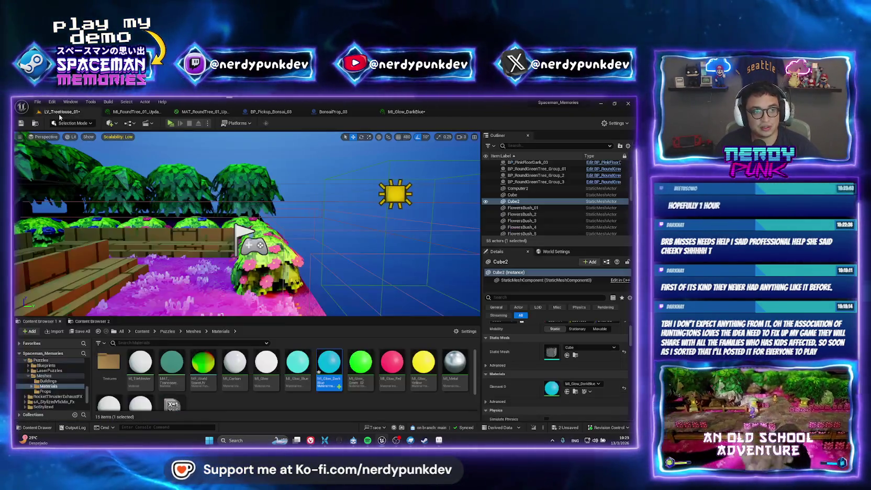
key("w")
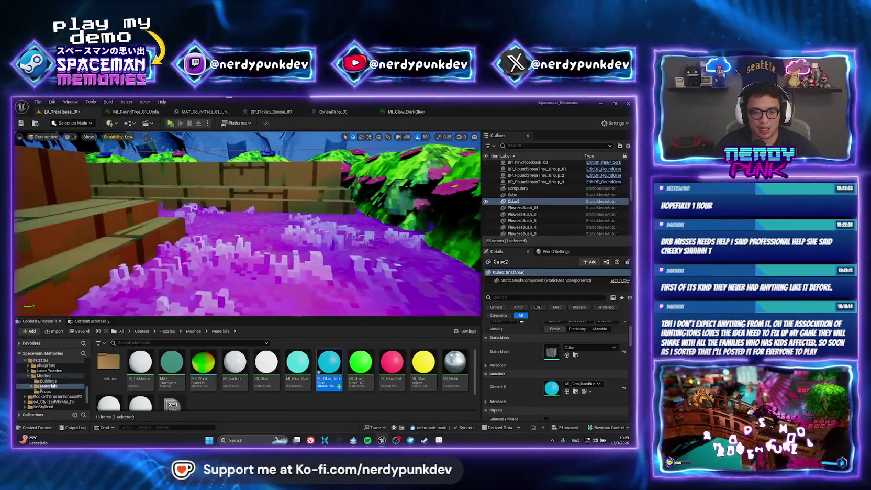
key("w")
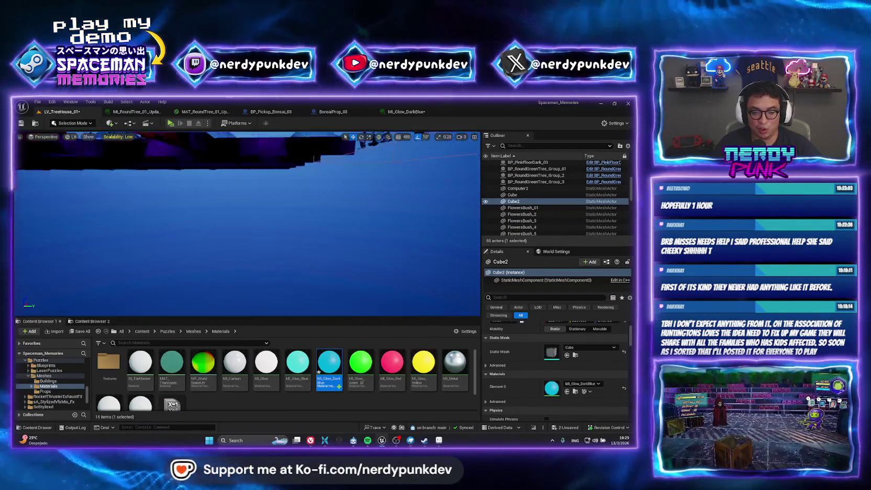
key("s")
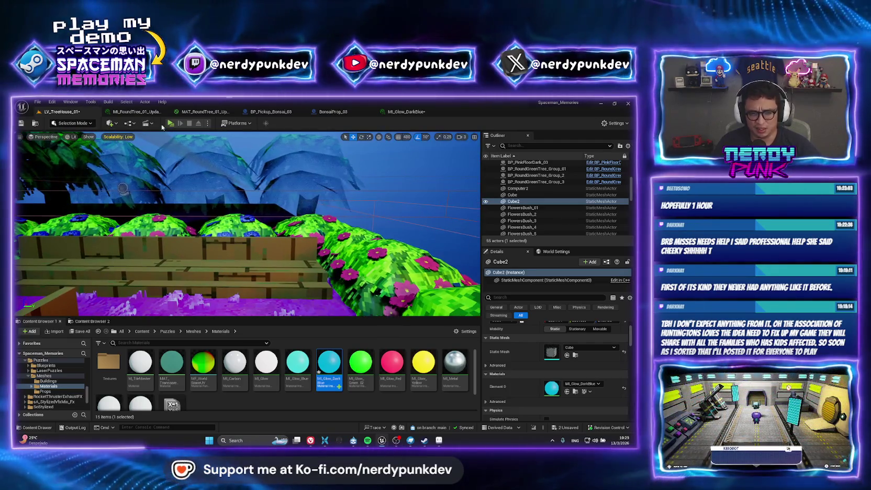
left_click(171, 123)
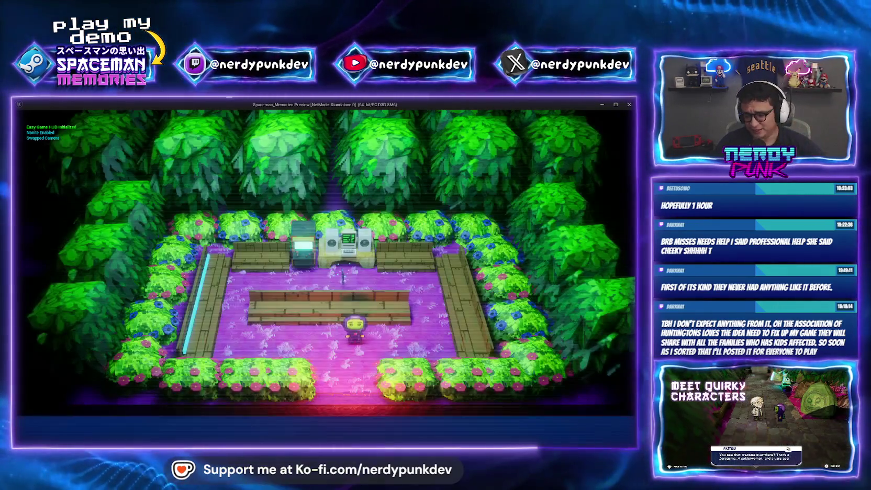
key("a")
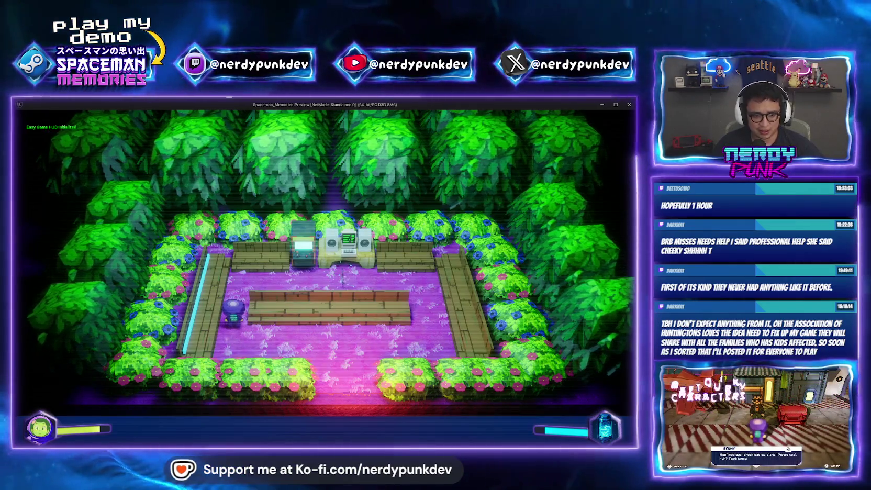
key("Escape")
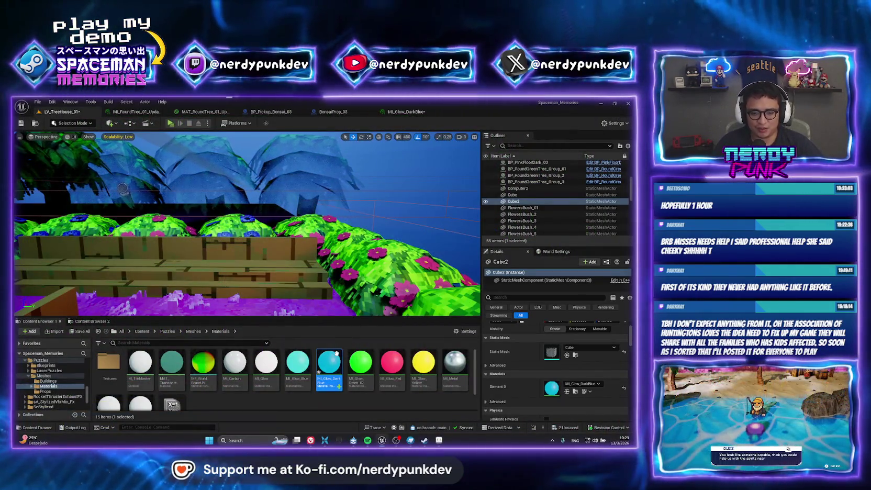
double_click(327, 389)
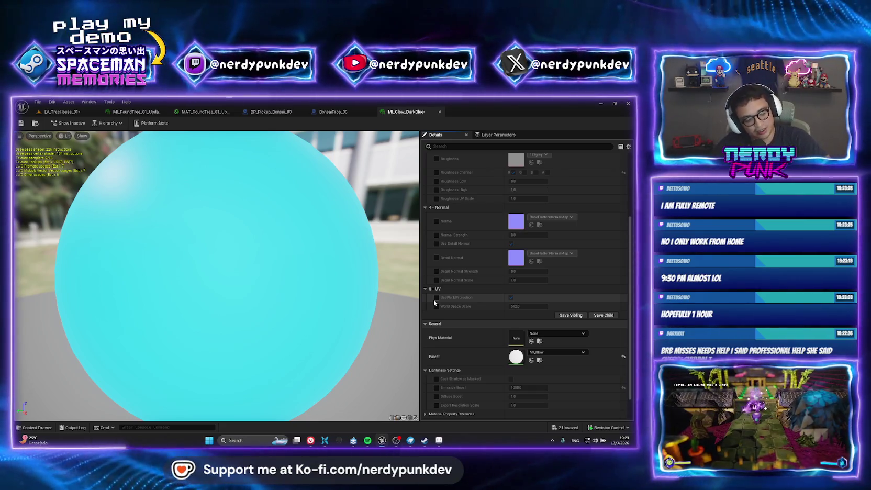
mouse_move(394, 442)
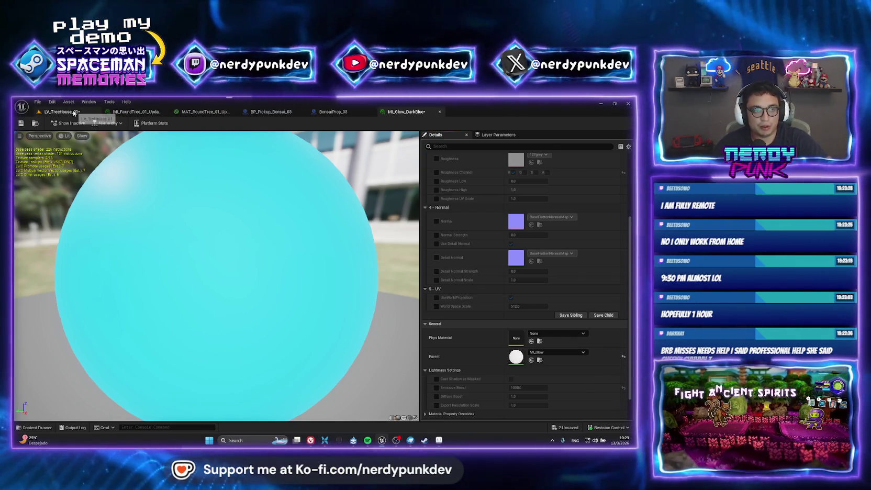
left_click(74, 113)
mouse_move(287, 170)
left_mouse_down()
mouse_move(283, 147)
mouse_move(273, 157)
mouse_move(278, 178)
mouse_move(265, 151)
left_mouse_up()
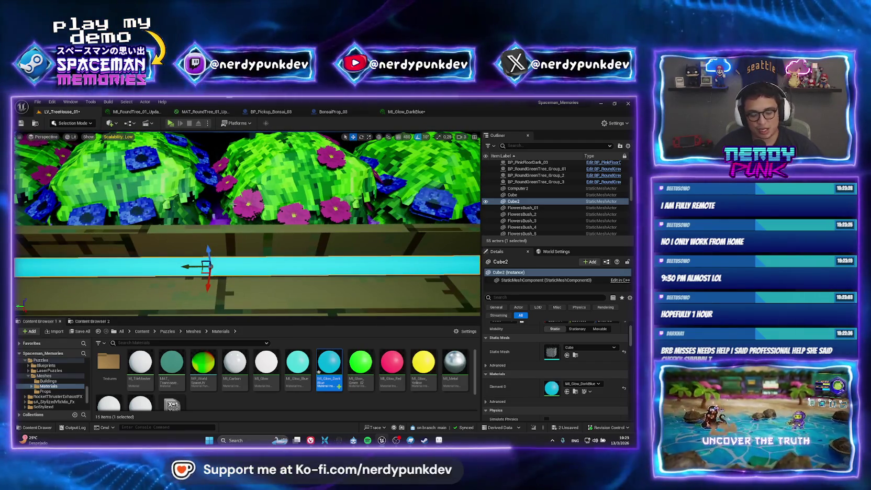
left_click(116, 124)
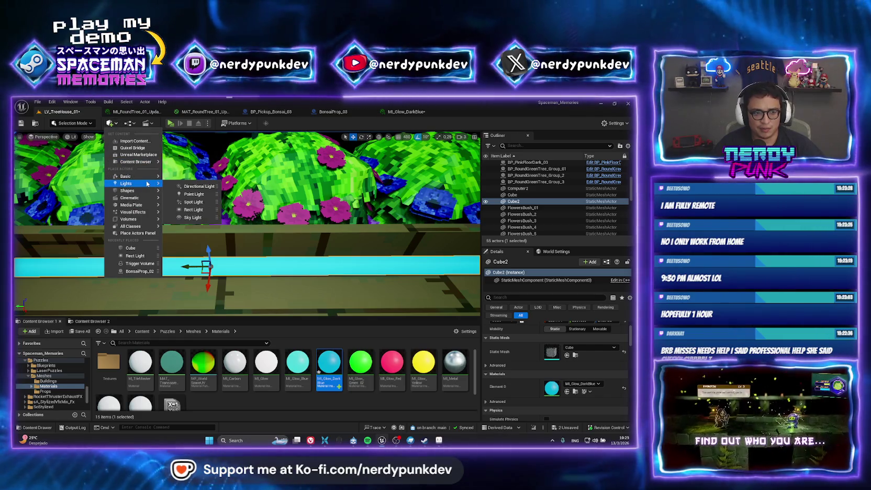
Place a rect light along the bench strip, widen its source width toward 840, and tint it light blue
left_click(198, 210)
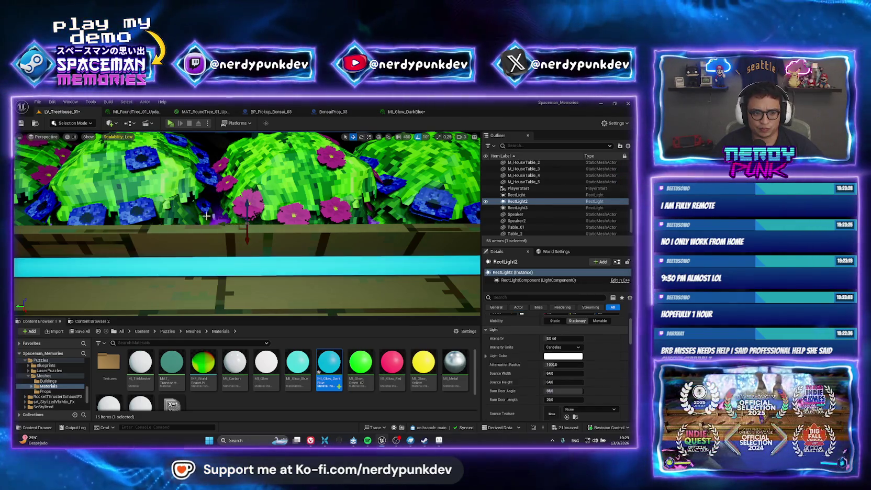
mouse_move(227, 266)
left_mouse_down()
mouse_move(225, 224)
mouse_move(235, 264)
mouse_move(233, 242)
left_mouse_up()
key("e")
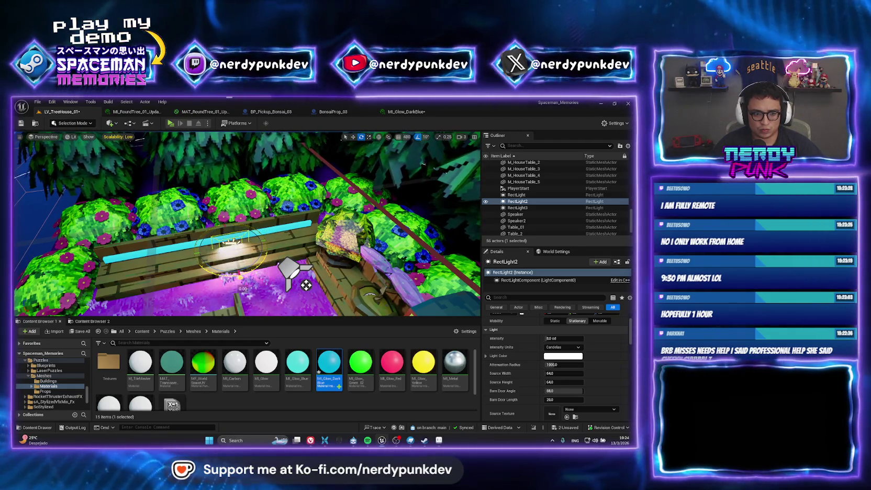
key("f")
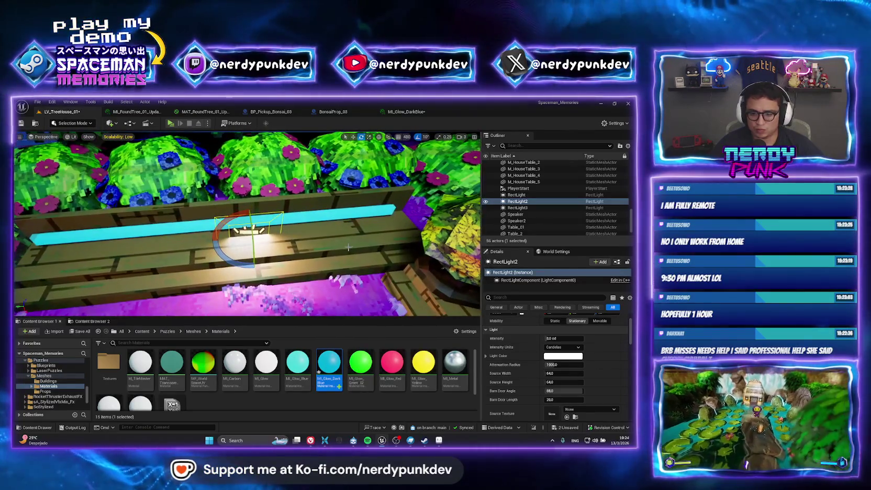
mouse_move(547, 374)
left_mouse_down()
mouse_move(571, 373)
mouse_move(560, 373)
left_mouse_up()
key("w")
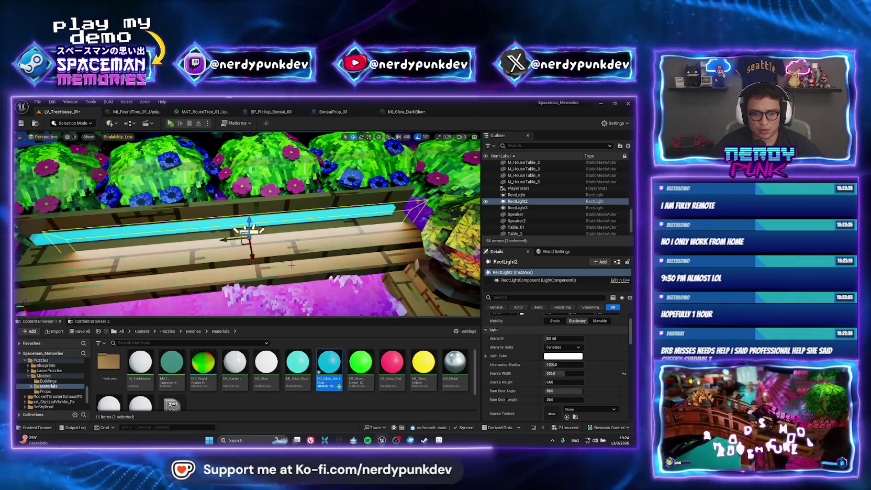
left_click_drag(239, 234, 201, 234)
left_click_drag(556, 374, 566, 373)
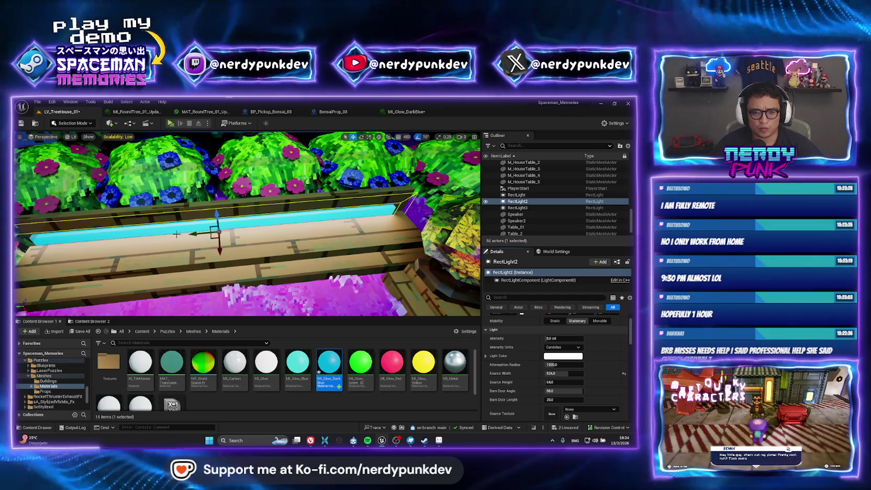
left_click(563, 356)
mouse_move(440, 312)
left_mouse_down()
mouse_move(451, 297)
mouse_move(478, 288)
mouse_move(411, 300)
left_mouse_up()
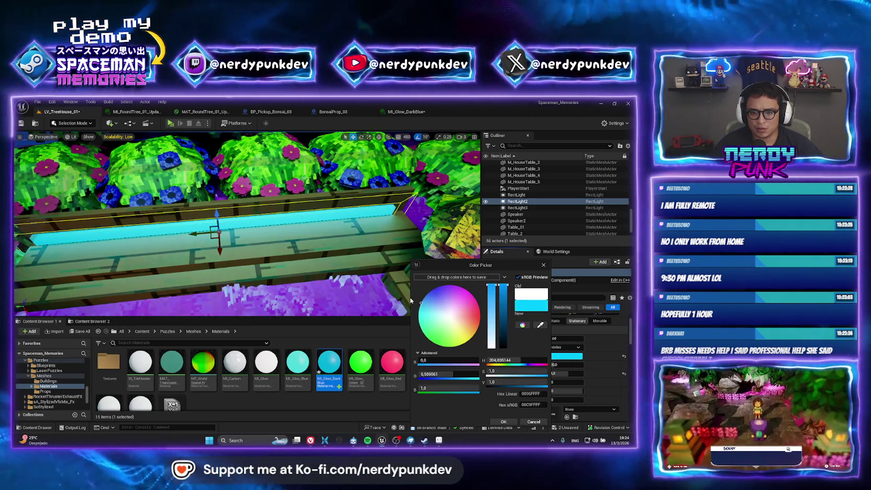
Pull the view out over the garden and launch a Play preview
mouse_move(278, 211)
left_mouse_down()
mouse_move(272, 199)
mouse_move(241, 220)
mouse_move(277, 214)
left_mouse_up()
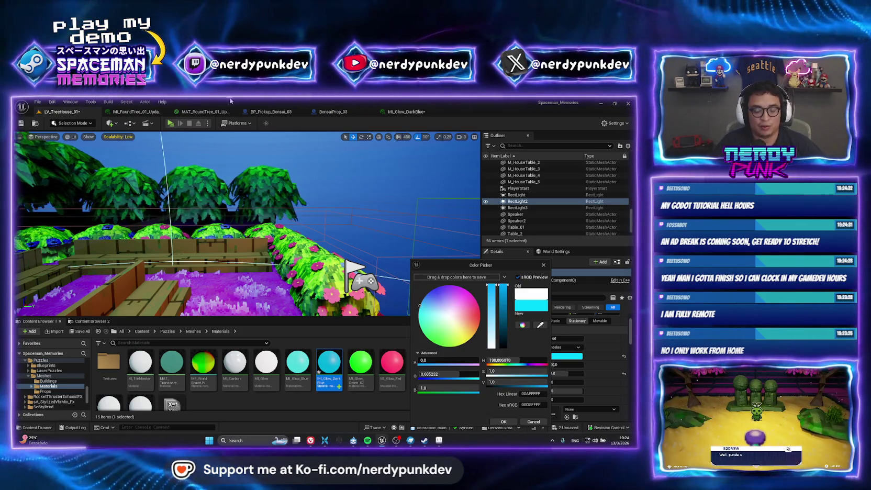
left_click(178, 123)
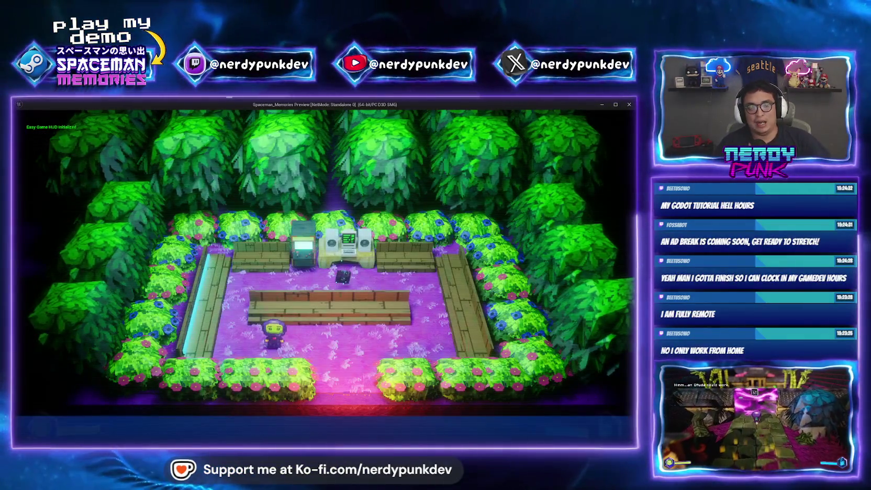
Walk the character forward and right across the garden toward the glowing bench
key("w")
key("d")
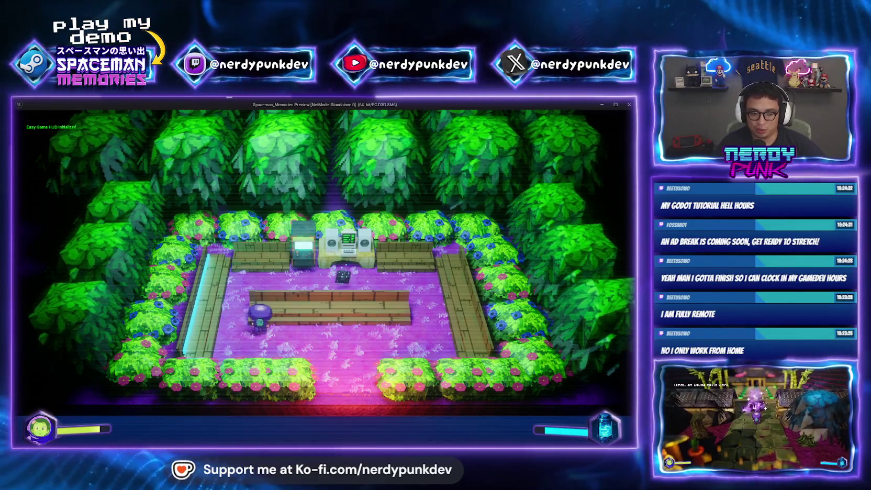
key("d")
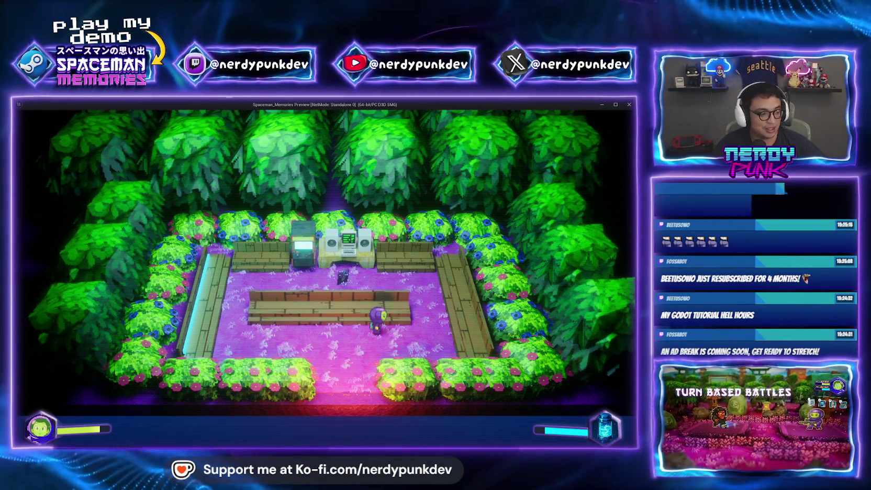
Walk to the bench, collect the Memory_08 pickup, and close the preview
key("a")
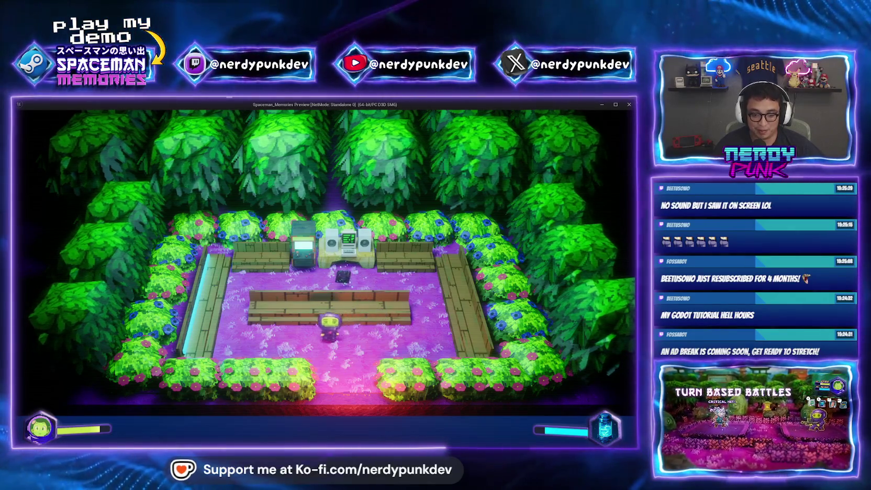
key("s")
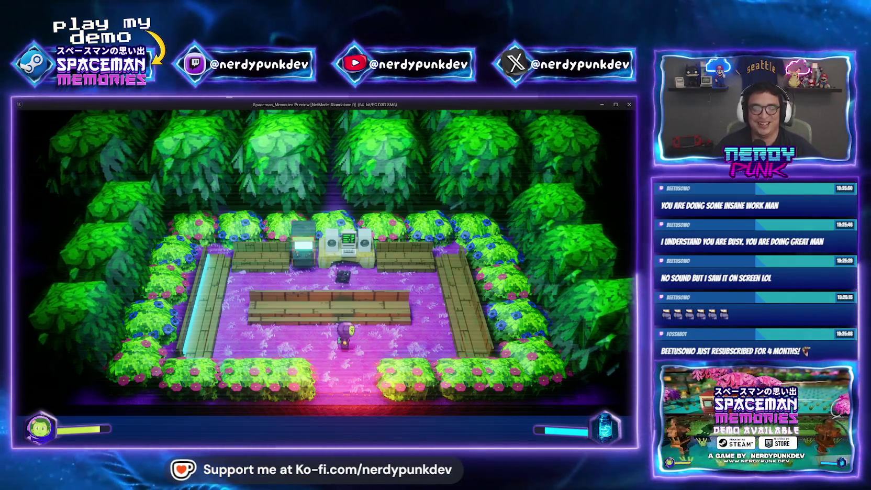
key("w")
key("a")
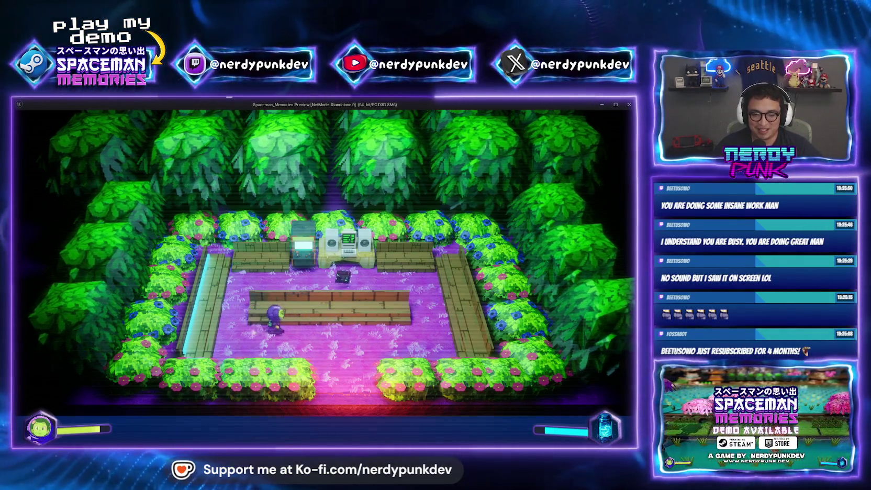
key("d")
key("d")
key("w")
key("a")
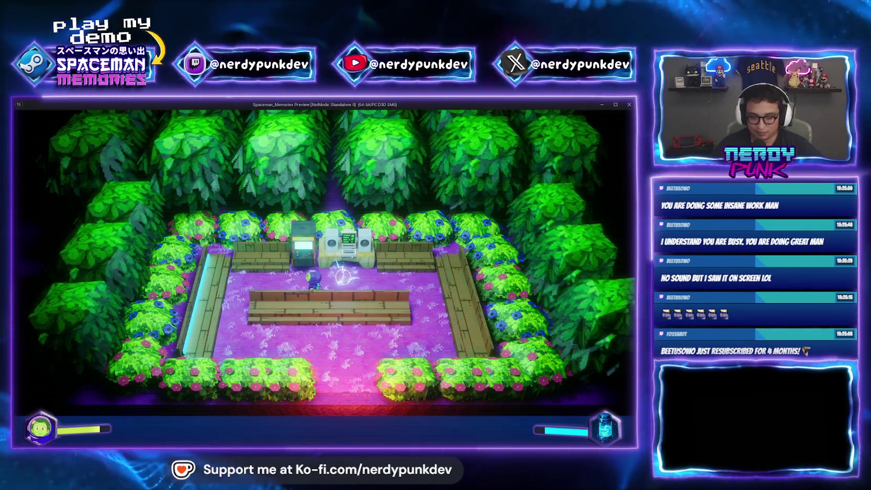
key("Escape")
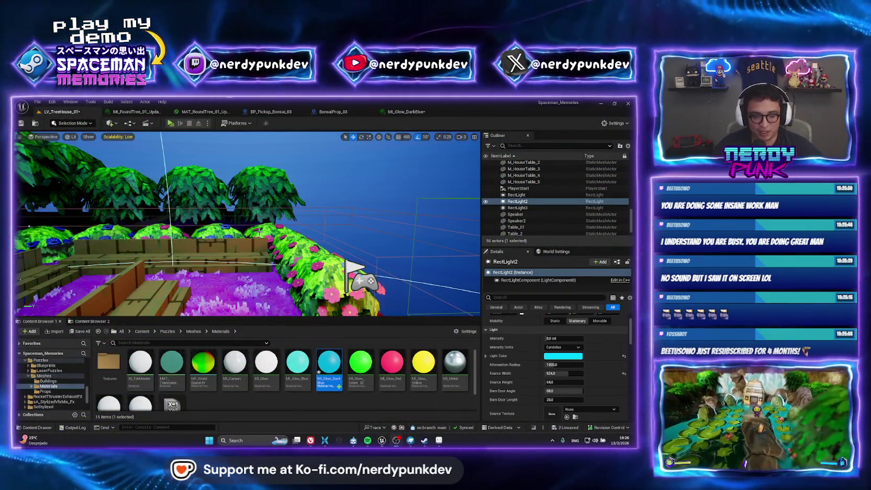
Frame the bench area, selecting Cube2, M_HouseTable_01 and then RectLight2
key("f")
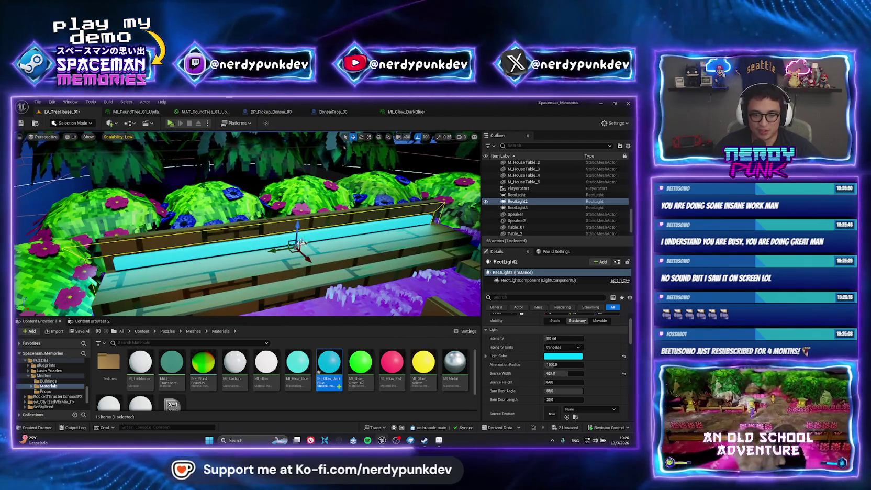
left_click(295, 240)
left_click(292, 248)
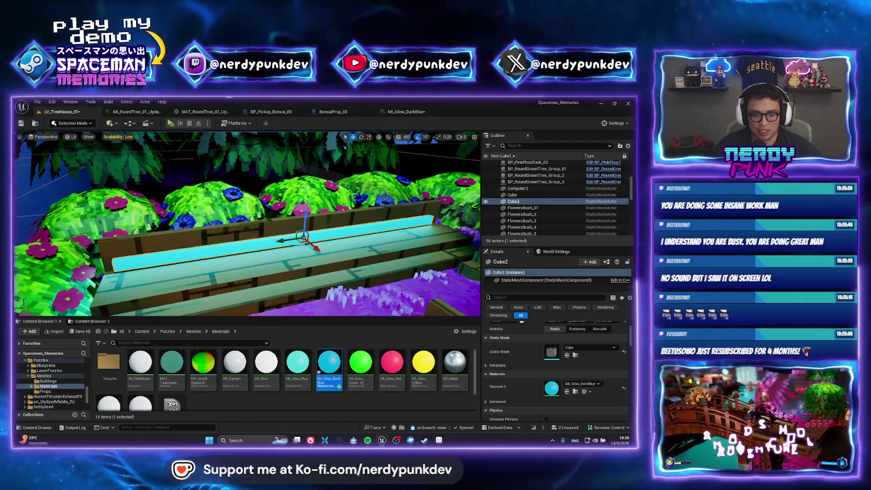
key("f")
left_click(456, 196)
Raise RectLight2 above the strip, select it with Cube2, and undo a misplaced Alt-drag copy
key("f")
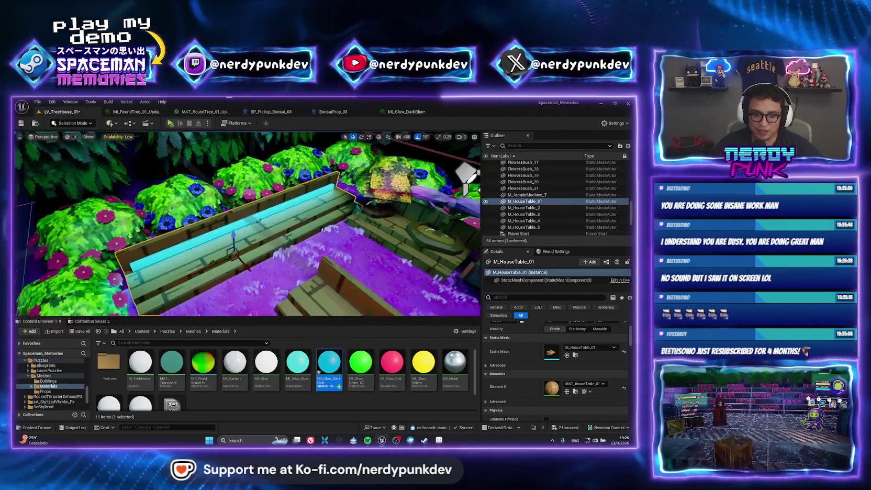
left_click_drag(255, 218, 253, 210)
left_click(253, 212, "ctrl")
key("f")
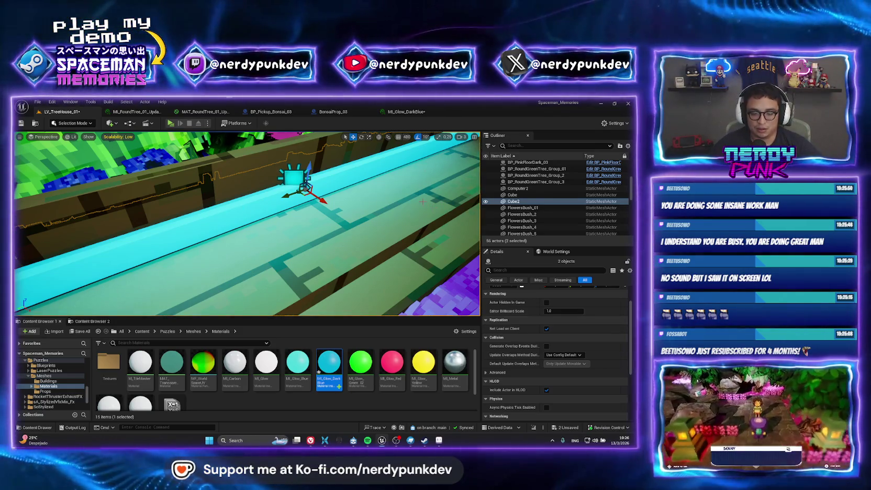
mouse_move(314, 196)
left_mouse_down()
mouse_move(381, 166)
mouse_move(279, 179)
left_mouse_up()
left_click_drag(212, 196, 304, 259)
key("ctrl+z")
Duplicate the cyan strip and rect light with Ctrl+D and inspect the copy from several angles
key("f")
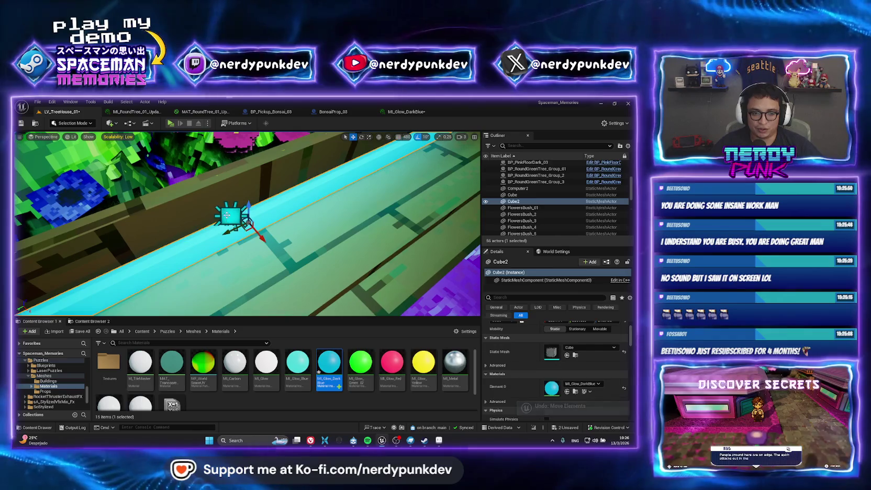
left_click_drag(284, 214, 272, 199)
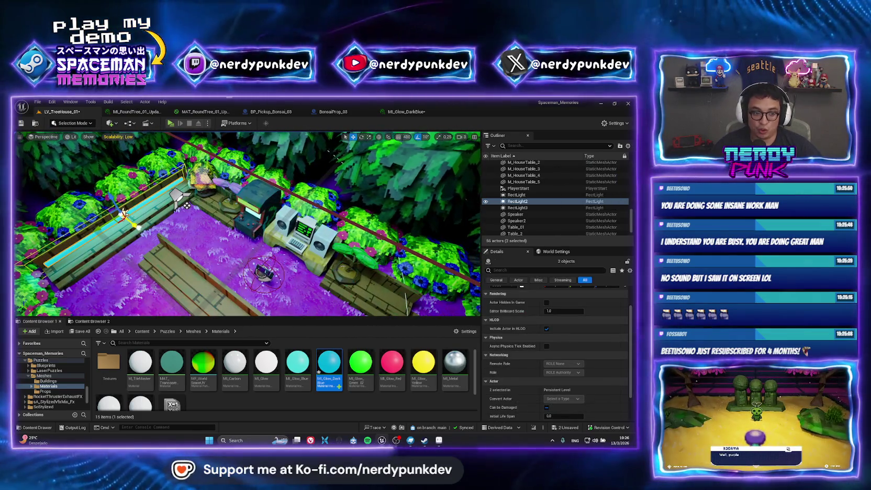
key("ctrl+d")
scroll(247, 224, "down", 5)
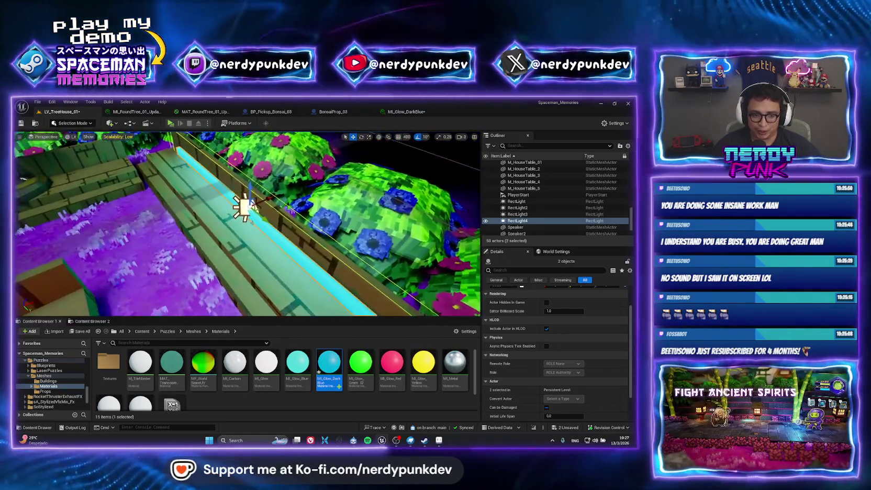
key("f")
mouse_move(246, 225)
left_mouse_down()
mouse_move(277, 231)
mouse_move(267, 220)
mouse_move(251, 225)
mouse_move(272, 222)
mouse_move(266, 204)
left_mouse_up()
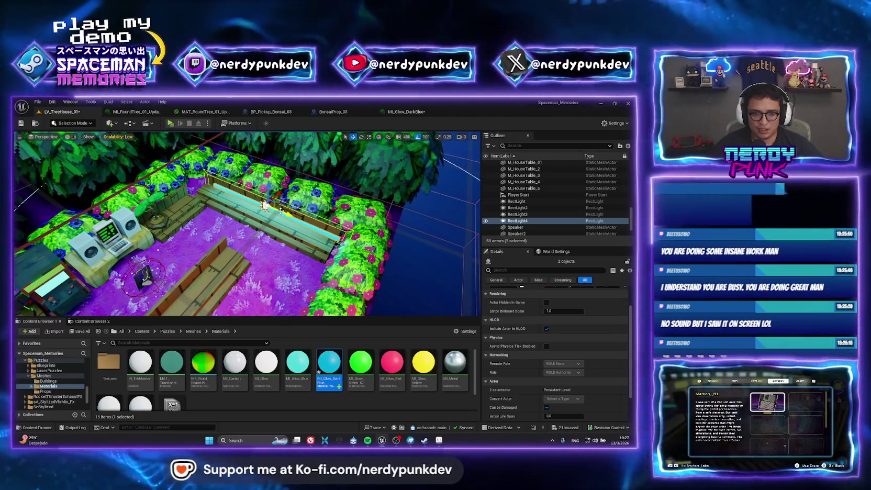
mouse_move(287, 211)
left_mouse_down()
mouse_move(82, 209)
mouse_move(97, 170)
left_mouse_up()
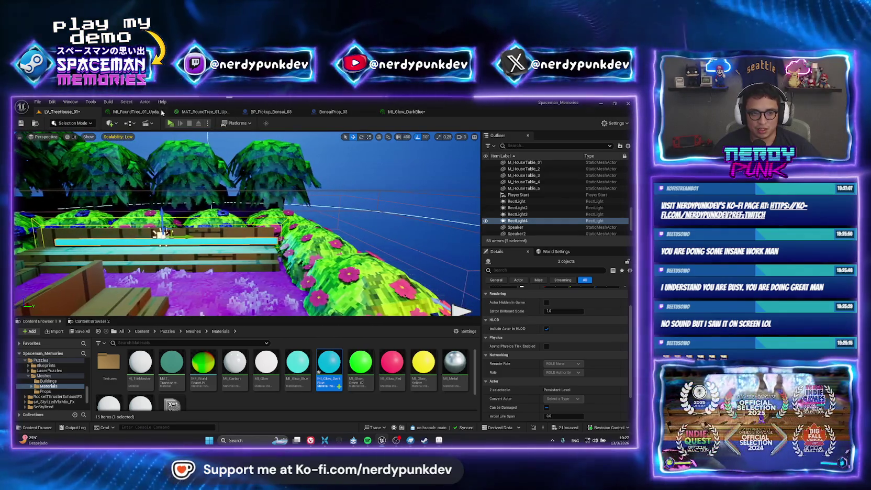
left_click(169, 123)
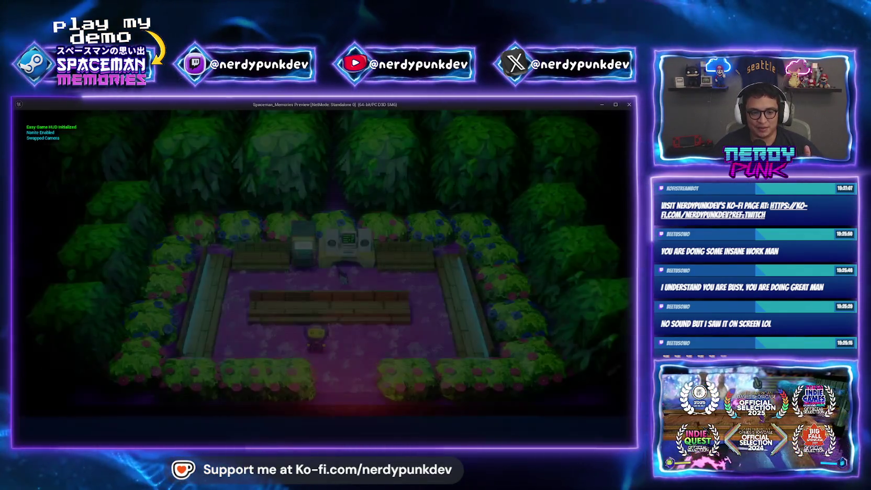
key("d")
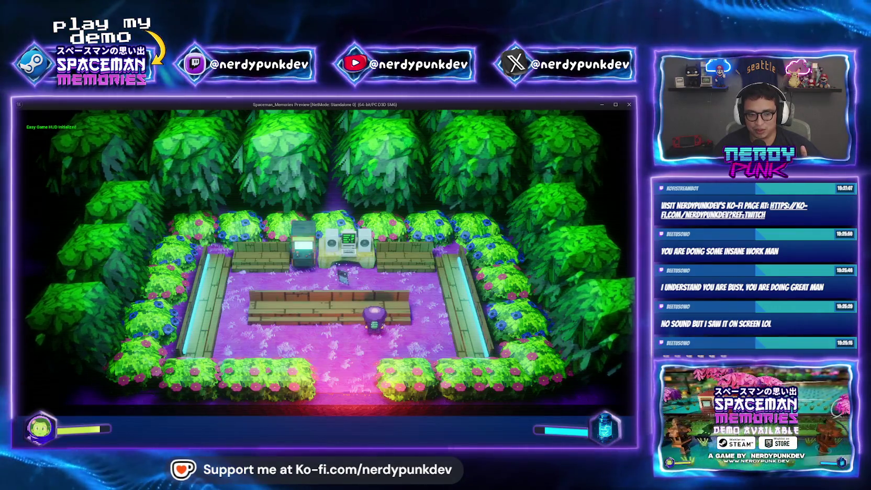
key("d")
key("w")
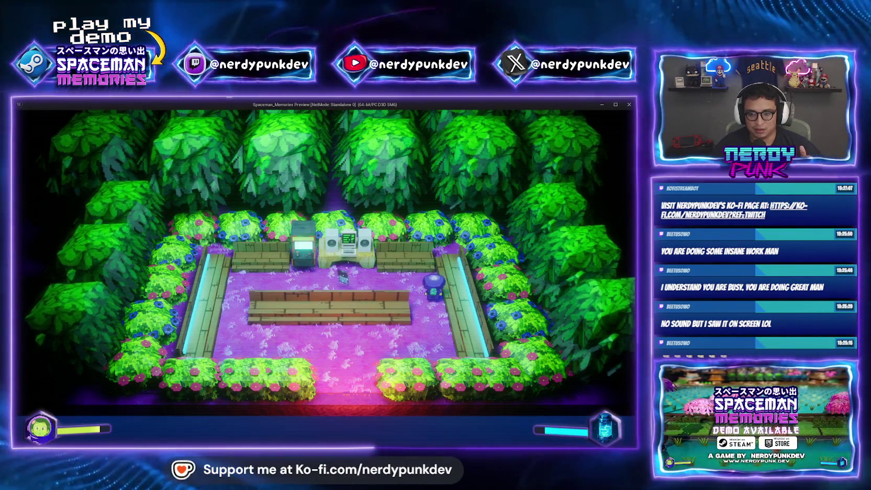
key("d")
key("a")
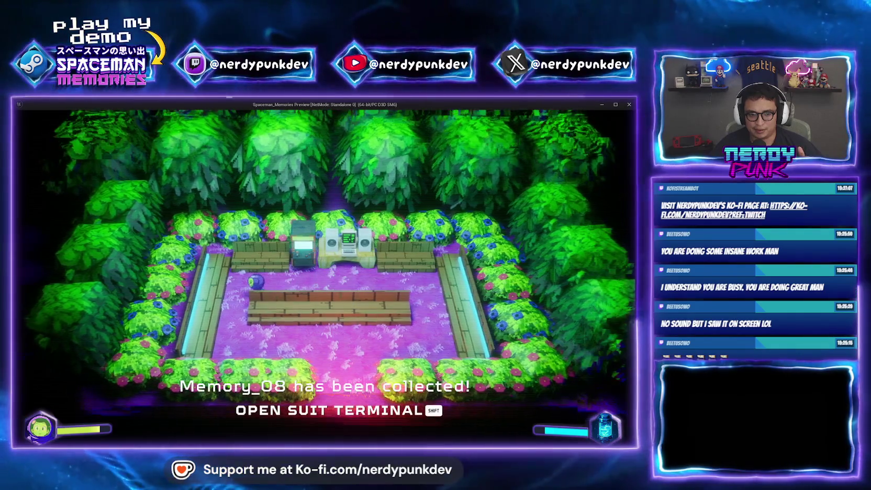
key("Escape")
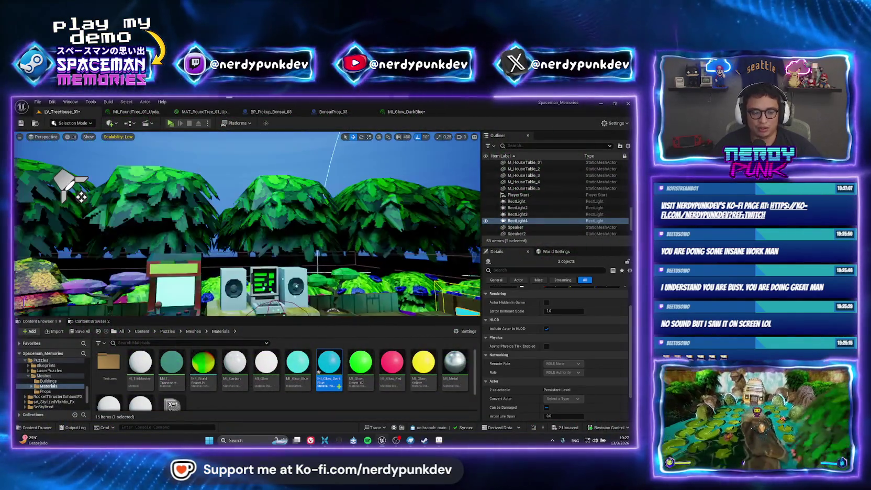
Select RectLight4 with its cyan strip and group them with Ctrl+G
left_click_drag(164, 225, 164, 221)
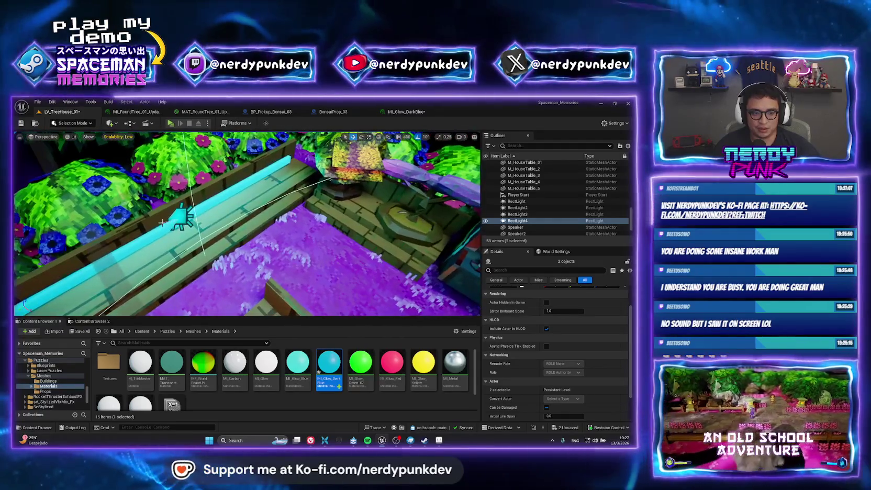
left_click(182, 217)
left_click(163, 234)
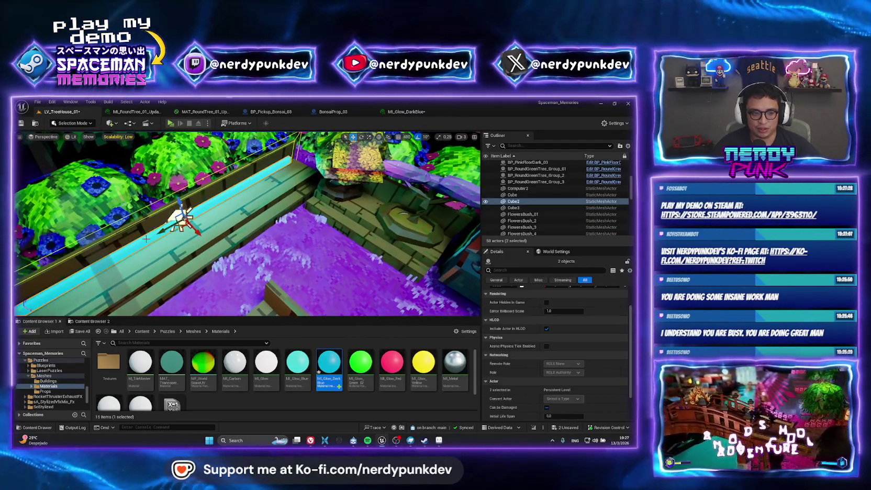
left_click_drag(163, 234, 227, 261)
left_click(226, 264)
left_click(280, 282, "ctrl")
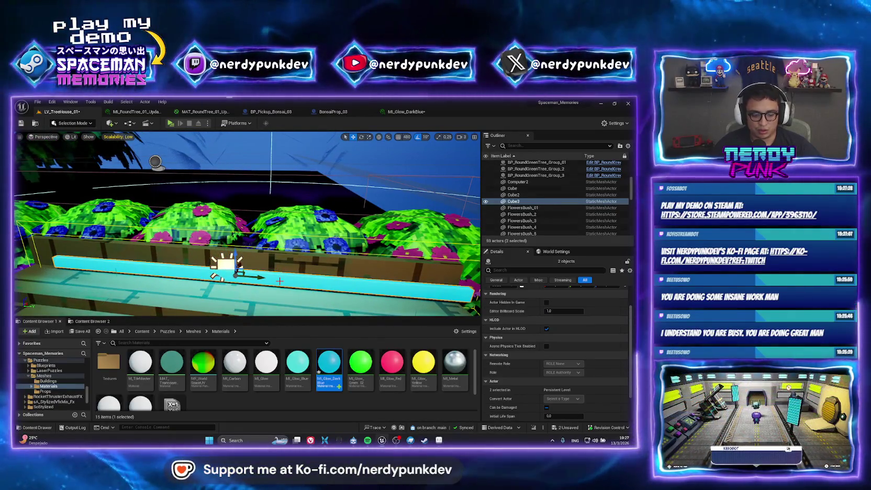
key("ctrl+g")
Rotate the light group about 80 degrees and lower it onto the stone wall
mouse_move(223, 181)
left_mouse_down()
mouse_move(406, 212)
mouse_move(385, 227)
left_mouse_up()
left_click_drag(358, 255, 389, 257)
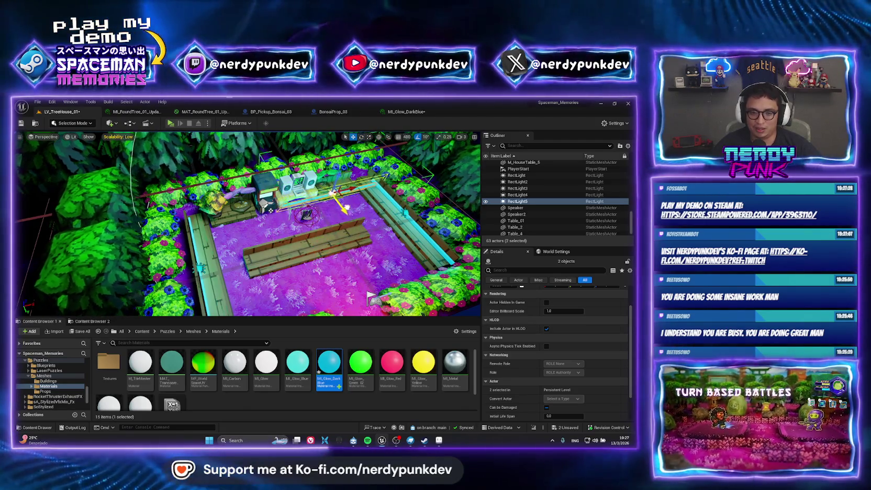
left_click_drag(374, 249, 23, 309)
left_click_drag(247, 226, 476, 170)
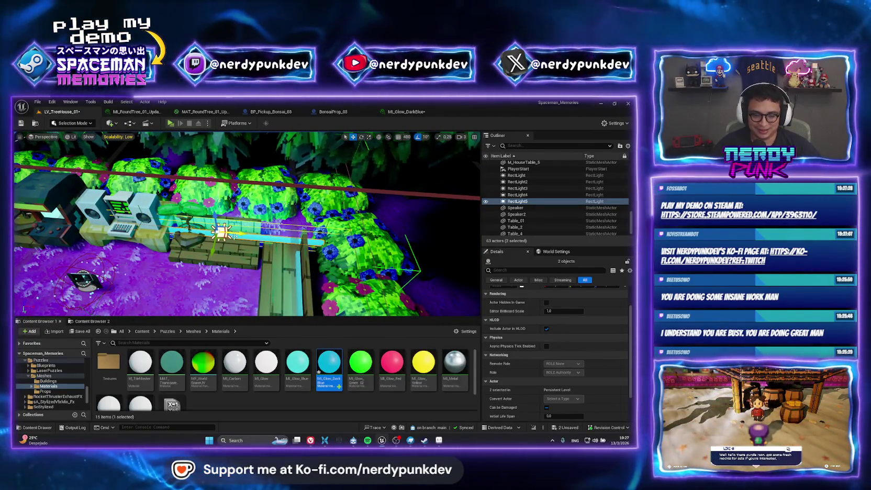
left_click_drag(221, 238, 224, 240)
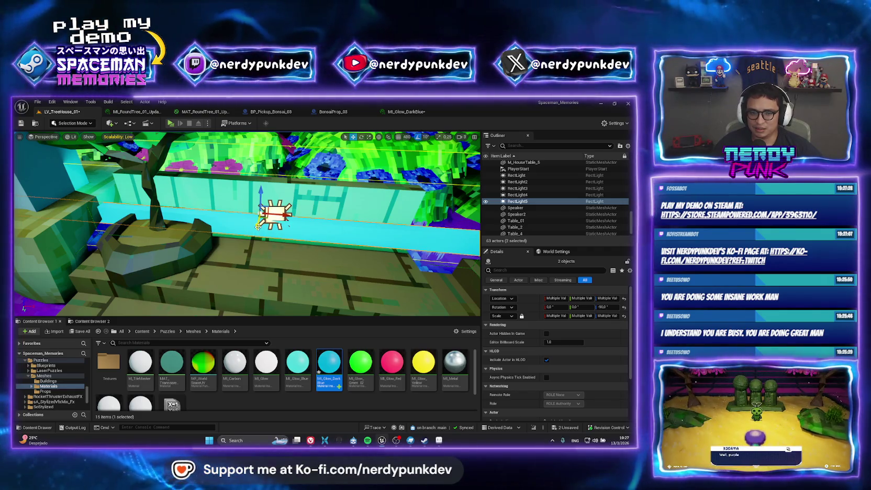
Check the placement by the bonsai, duplicate the lights and strip, and save the level
mouse_move(255, 244)
left_mouse_down()
mouse_move(279, 227)
mouse_move(244, 242)
left_mouse_up()
key("r")
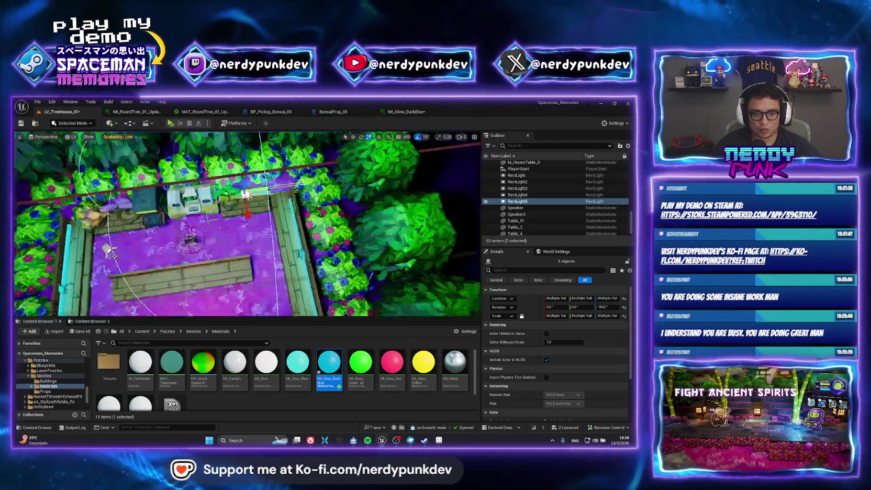
key("f")
scroll(294, 230, "down", 3)
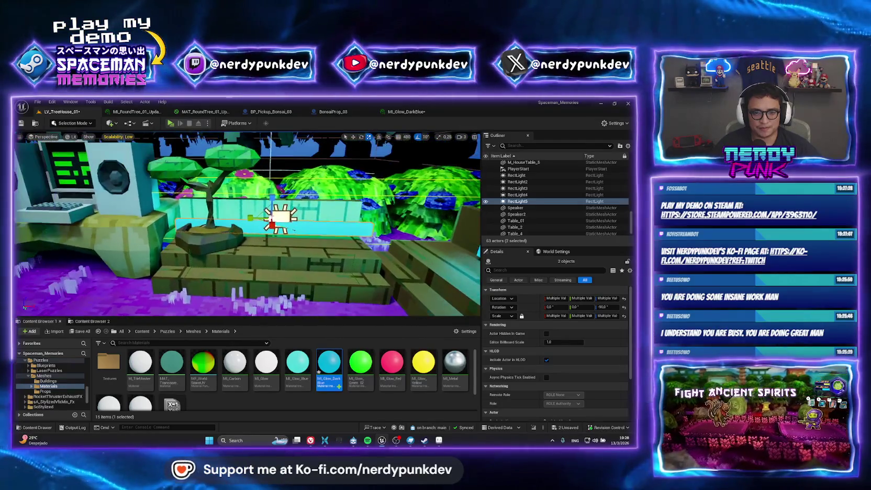
left_click_drag(247, 225, 283, 246)
mouse_move(412, 280)
left_mouse_down()
mouse_move(403, 306)
mouse_move(309, 231)
mouse_move(272, 252)
left_mouse_up()
key("ctrl+d")
key("ctrl+s")
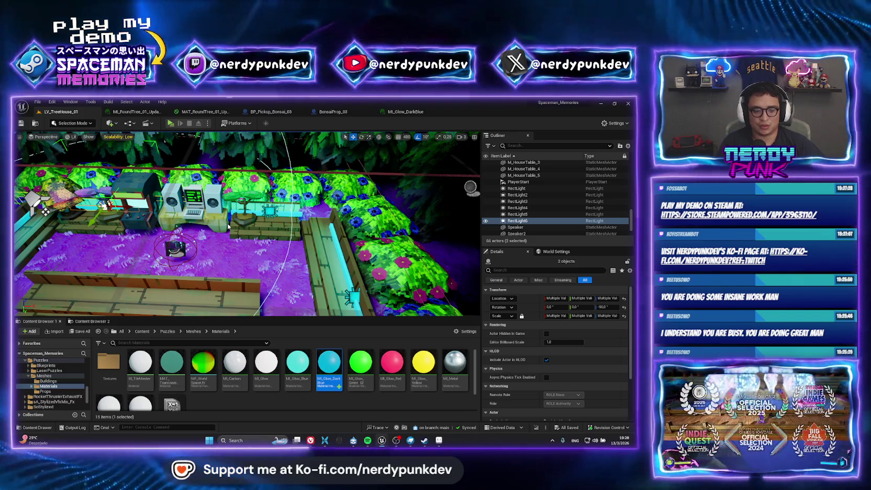
Search 'lv_game' and open the LV_Gameplay_01 level
key("ctrl+p")
type("lv_")
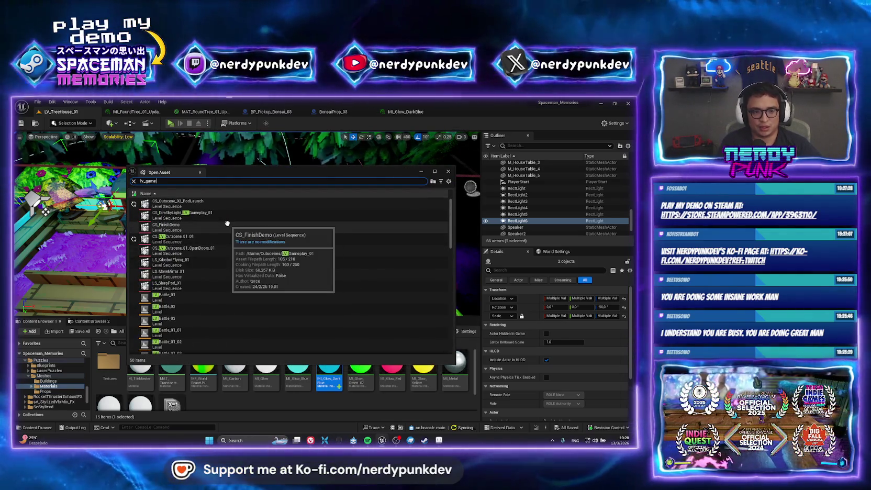
type("game")
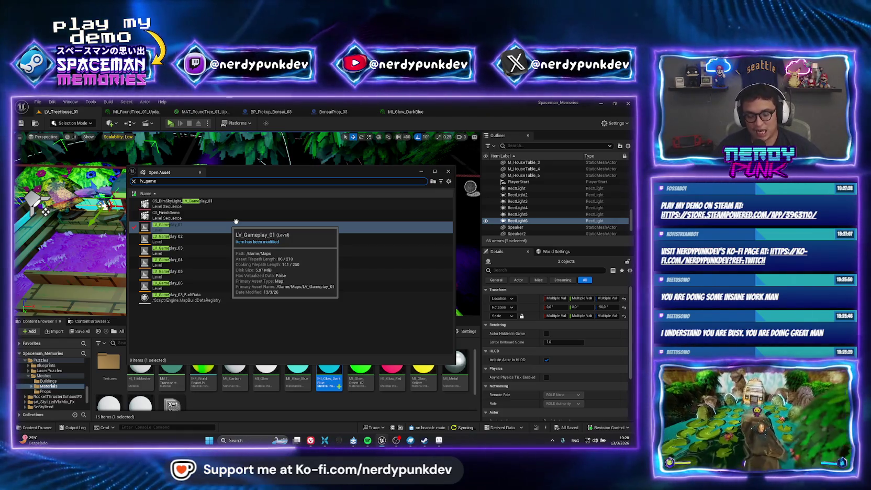
double_click(236, 221)
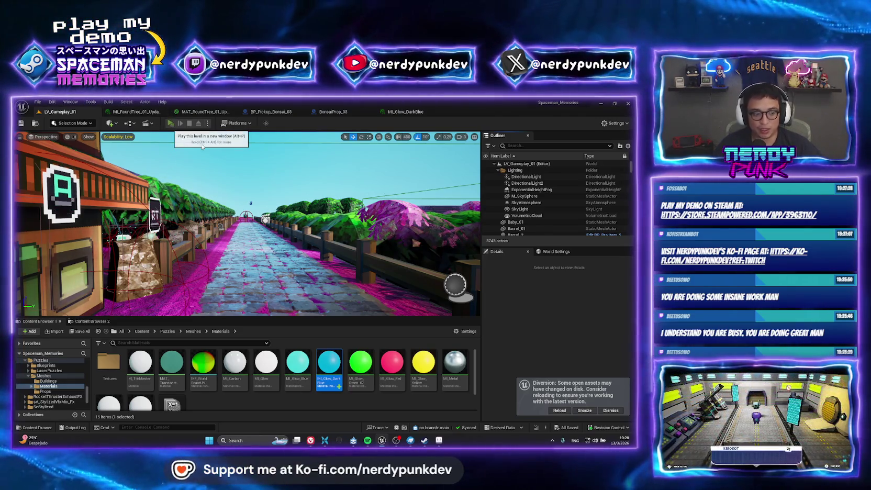
Briefly playtest LV_Gameplay_01 with Alt+P, then return to the top content folder
key("alt+p")
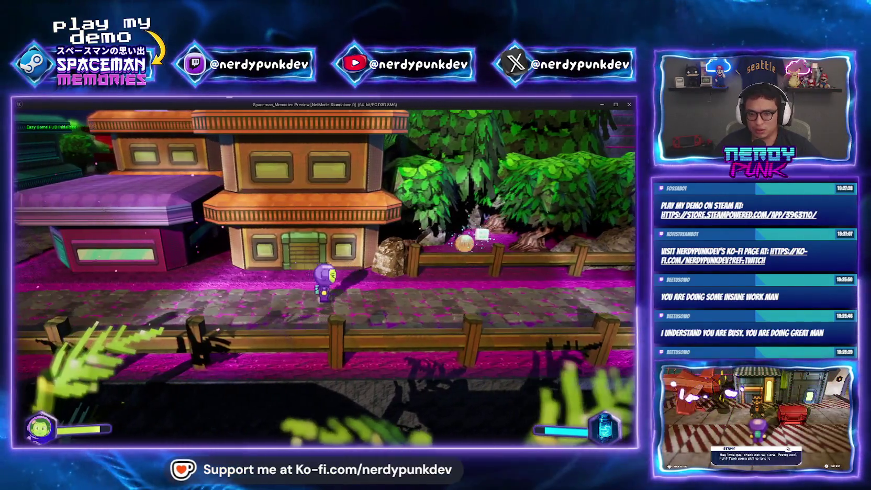
key("Escape")
left_click(142, 331)
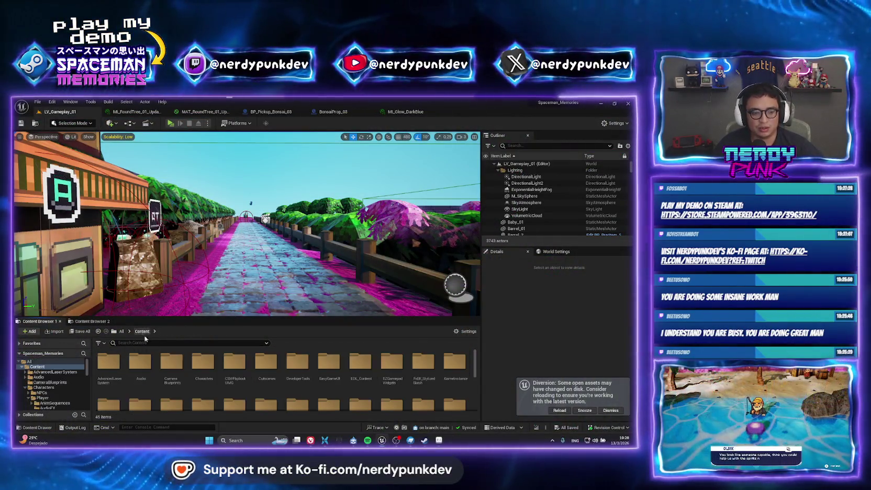
Search the Content Browser for 'grenade' and place BP_Pickup_Grenade on the path
left_click(162, 343)
type("grenade")
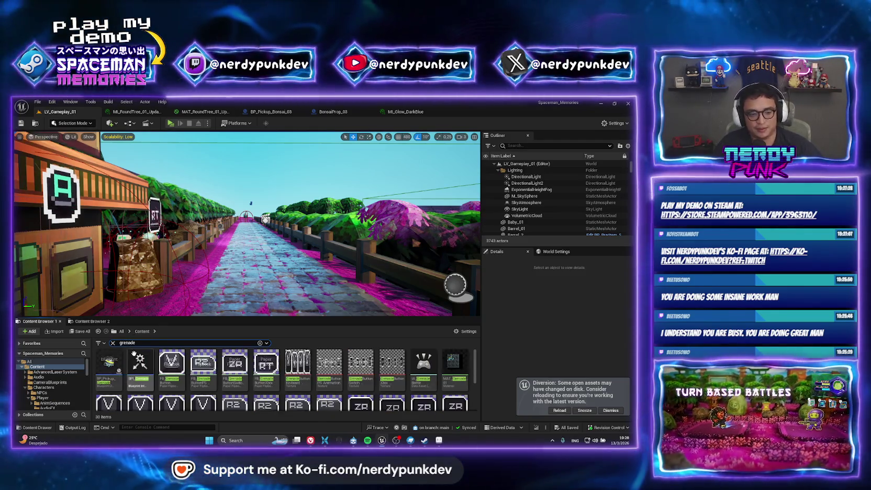
left_click_drag(259, 261, 255, 252)
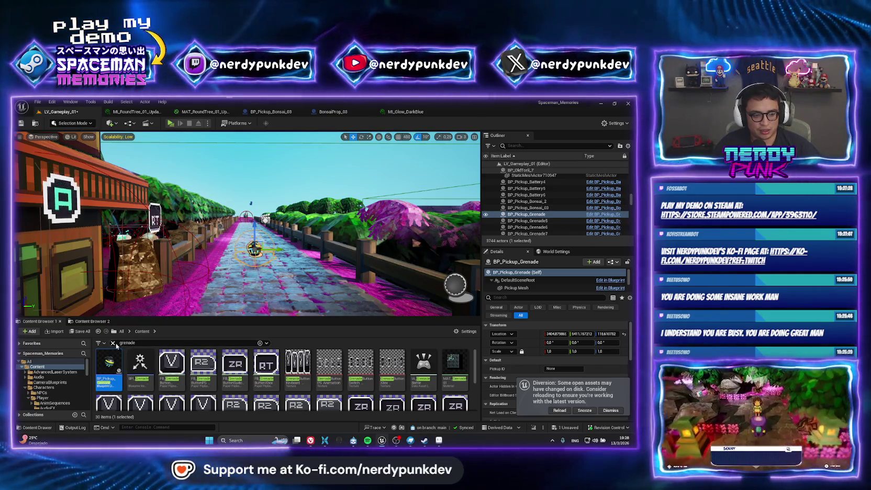
Place BP_Pickup_Bonsai_03 from Characters/Player/Inventory/Pickups/Plants/Bonsai_03 on the path
left_click(113, 343)
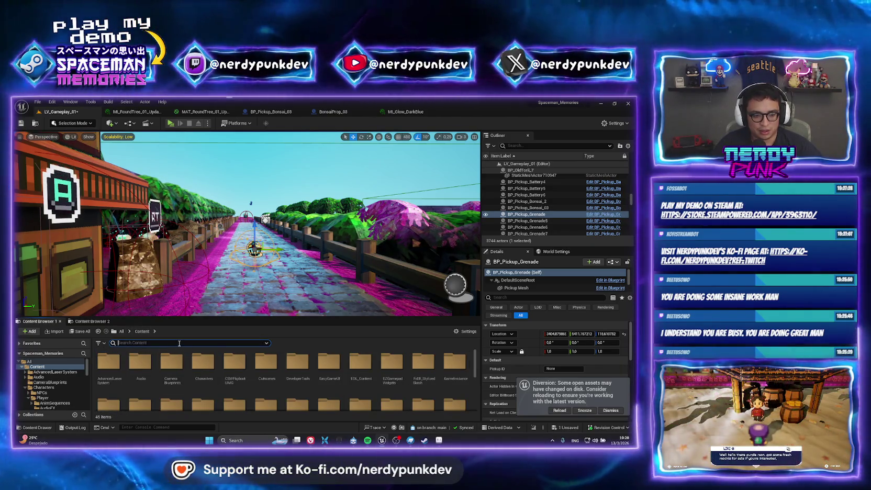
double_click(207, 362)
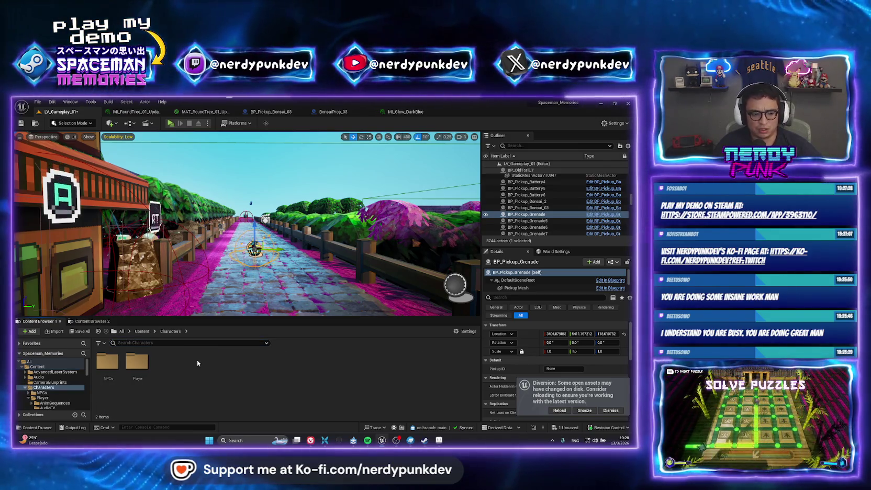
double_click(138, 361)
double_click(228, 362)
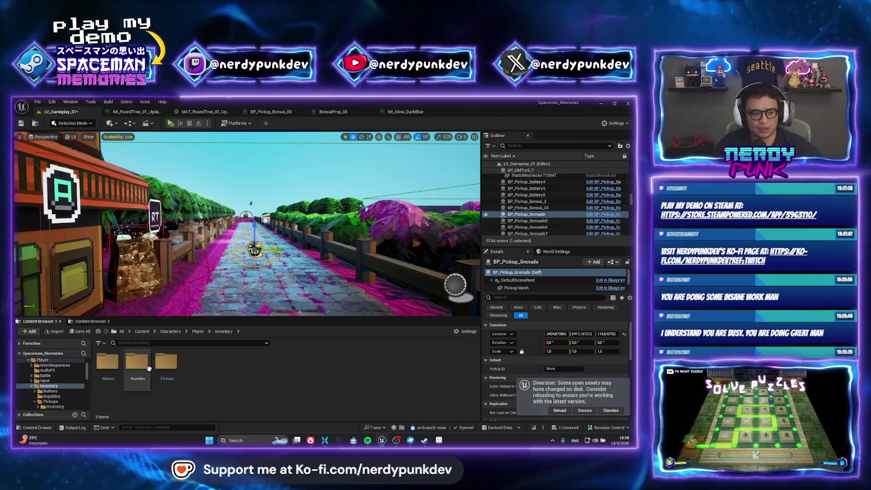
double_click(195, 362)
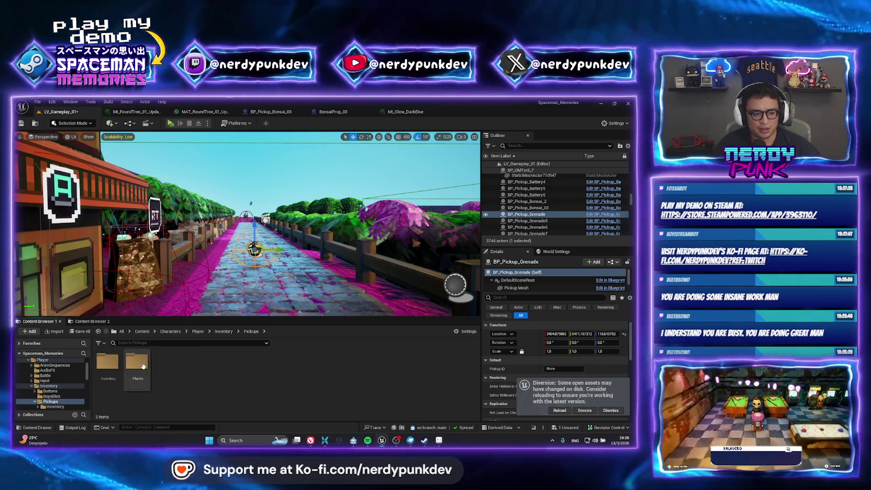
double_click(134, 362)
double_click(107, 362)
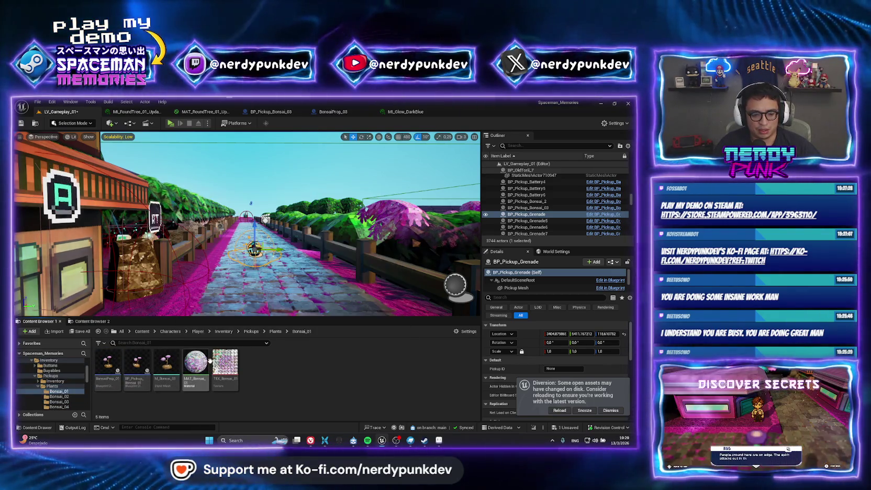
left_click(275, 331)
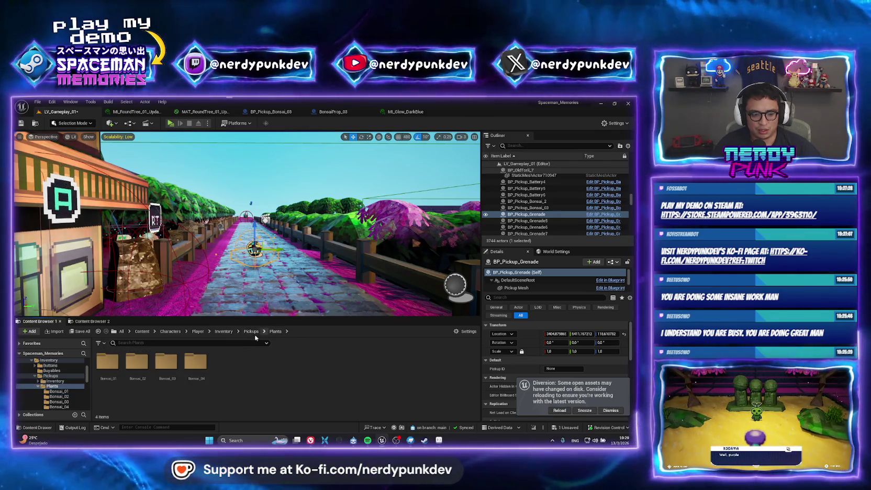
double_click(166, 362)
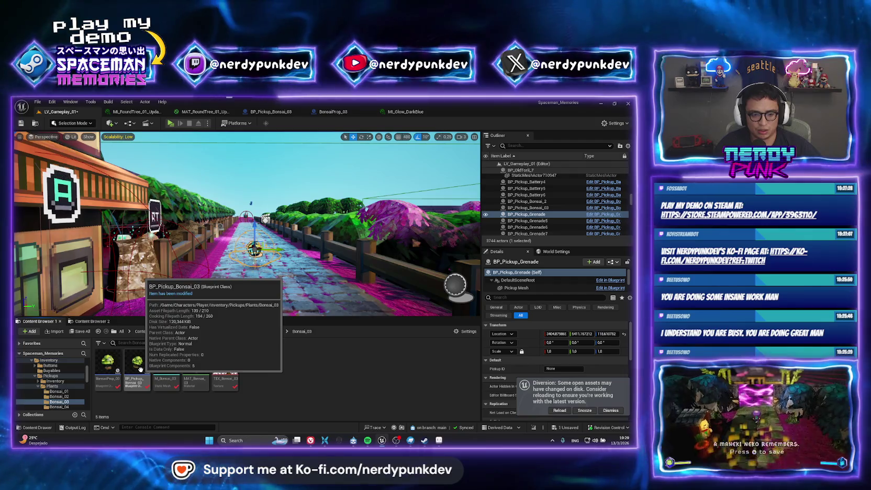
mouse_move(139, 368)
left_mouse_down()
mouse_move(233, 233)
mouse_move(252, 254)
left_mouse_up()
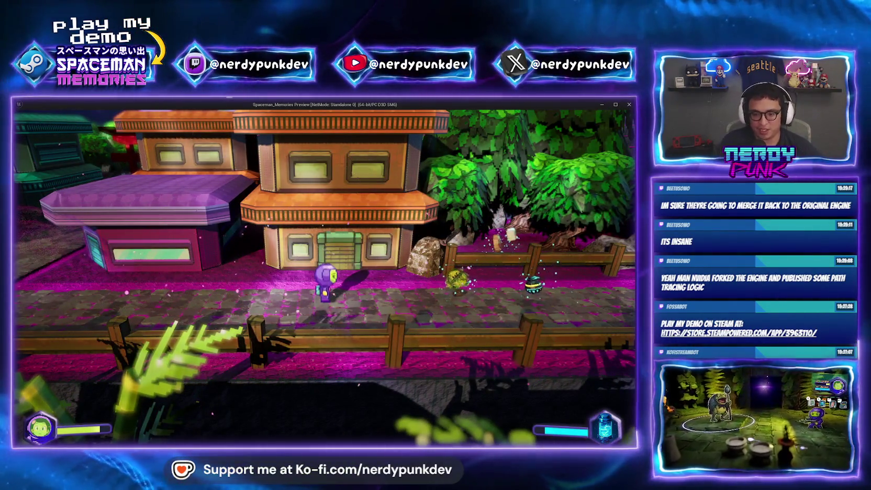
Walk the astronaut right along the path and throw a grenade to blast the rock
key("d")
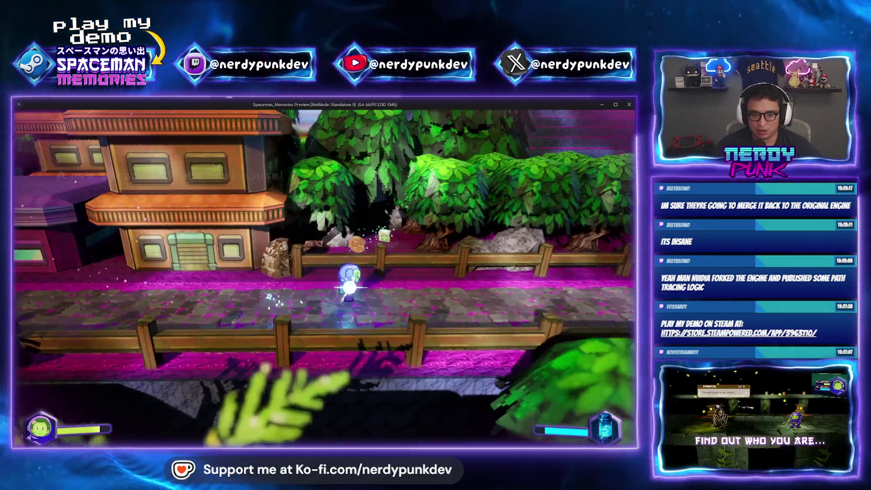
key("a")
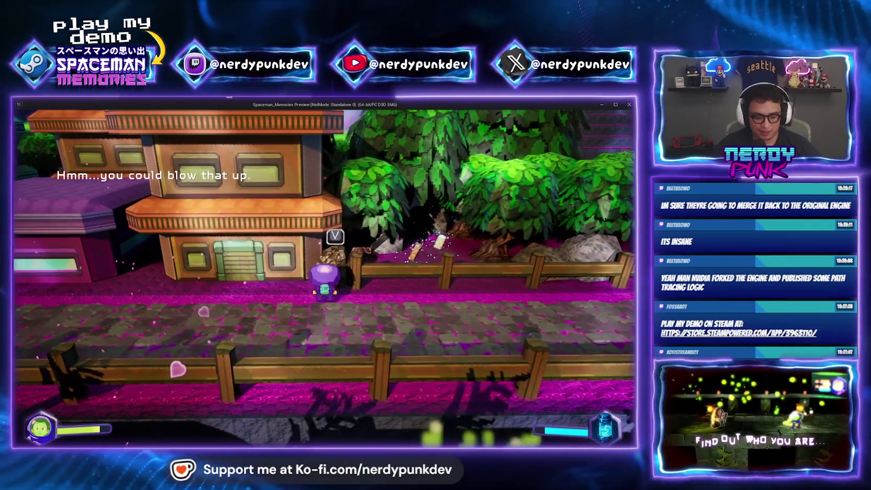
key("v")
Walk through the cleared opening up into the garden toward the left bench
key("w")
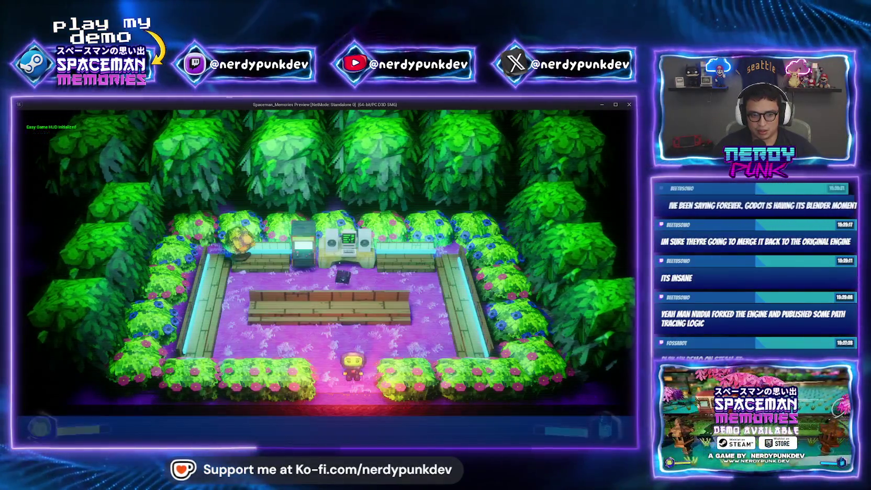
key("w")
key("w")
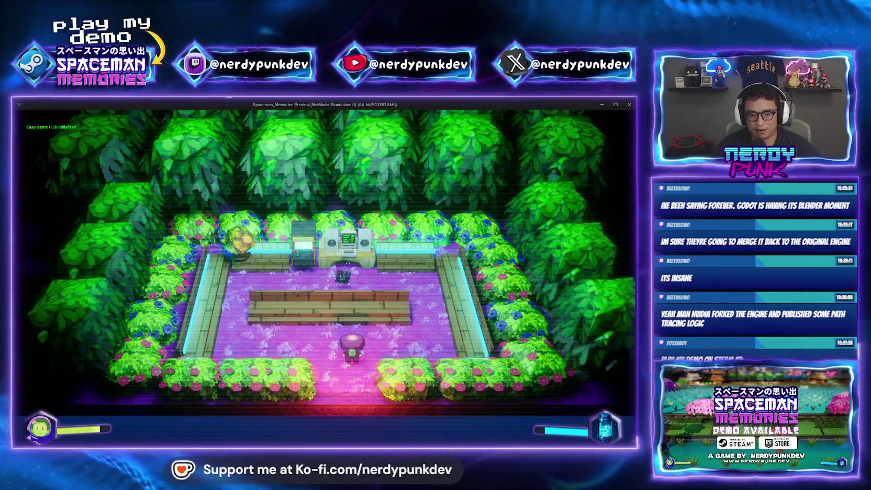
key("w")
key("a")
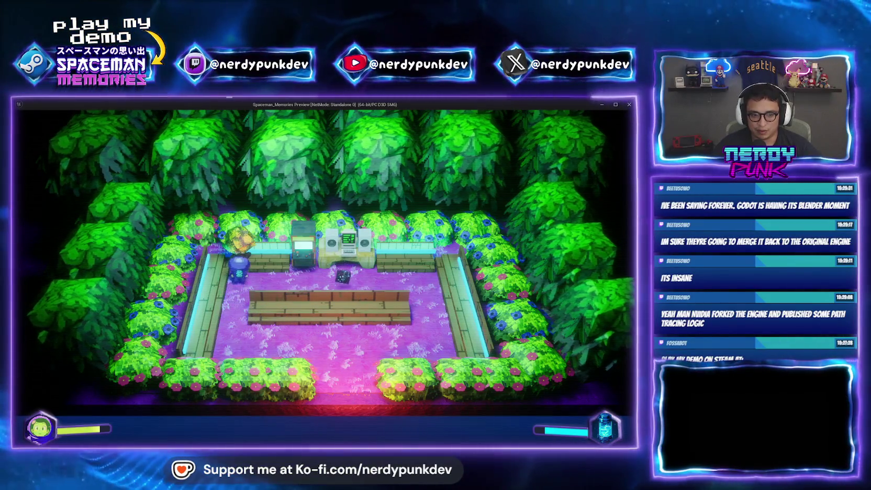
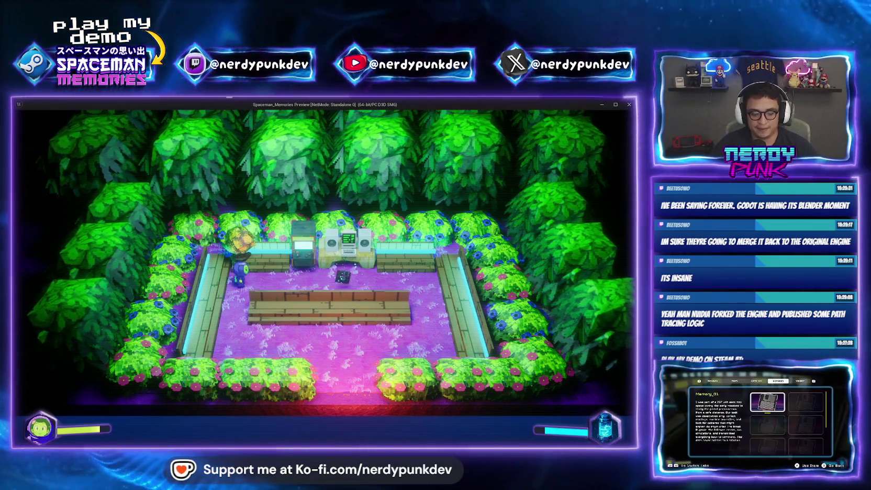
Close the running preview, then playtest in Standalone by walking and throwing a grenade before stopping
key("Escape")
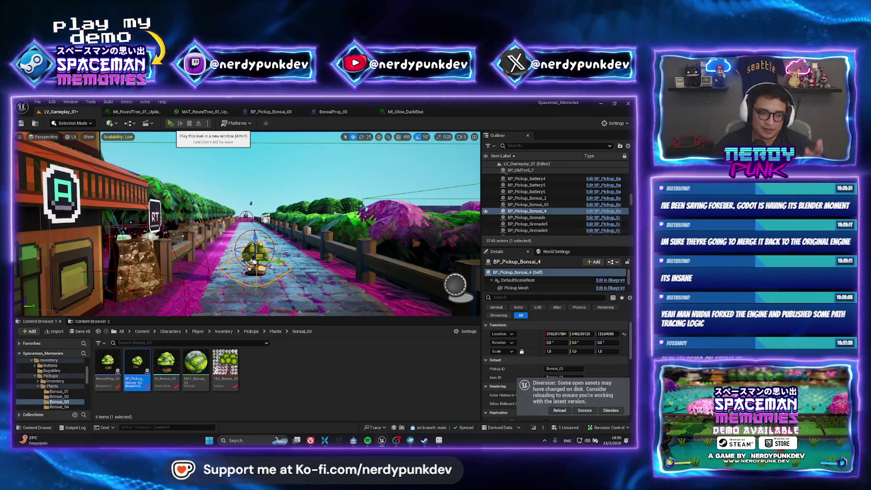
key("alt+p")
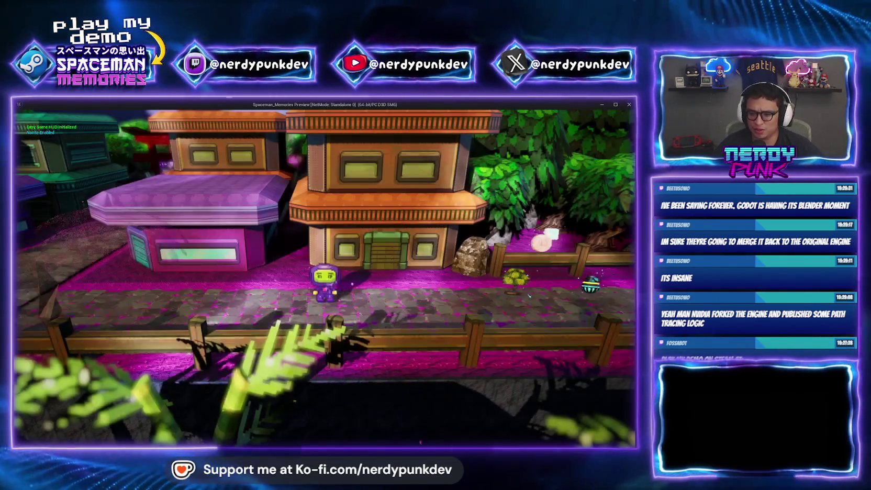
key("d")
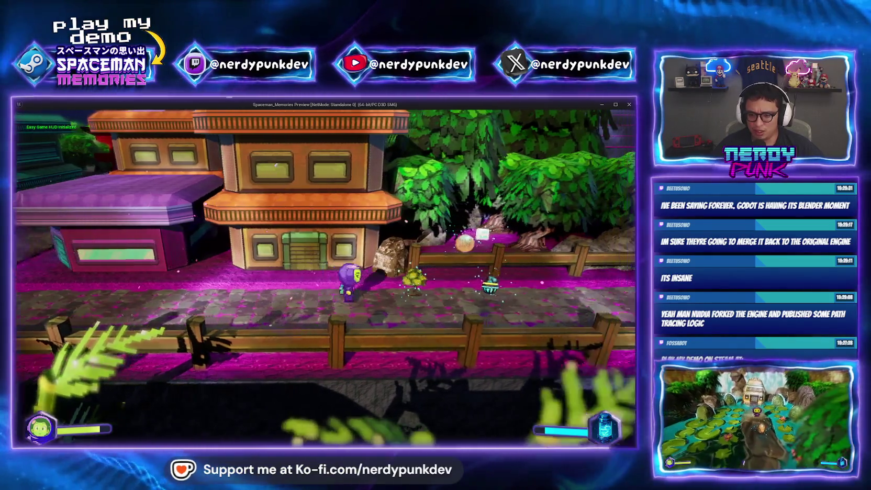
key("w")
key("g")
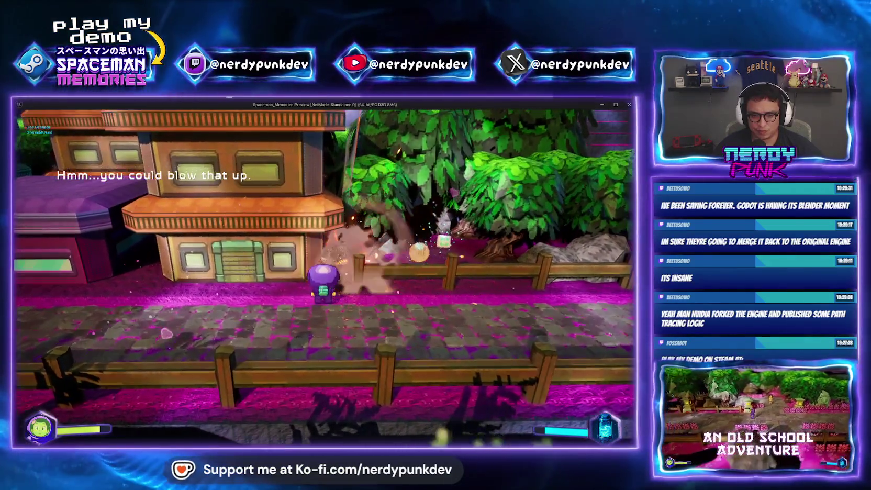
key("Escape")
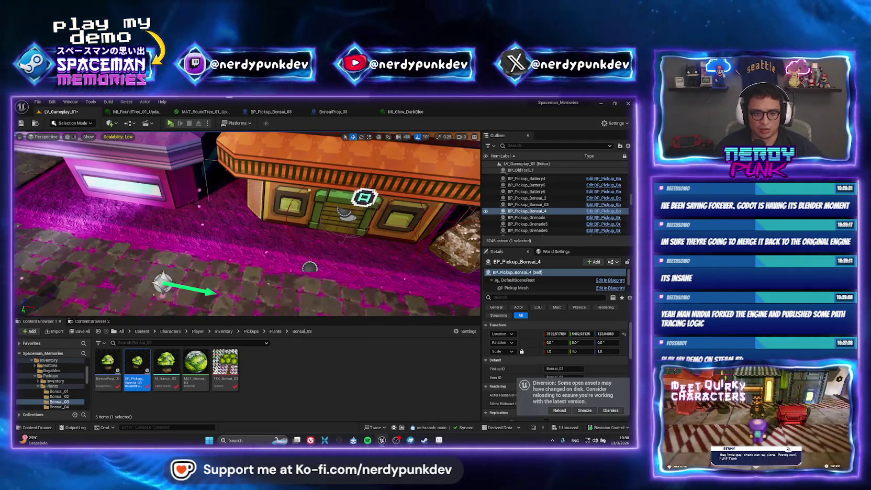
Select the LixiQ NPC by the hut, open BP_LixiQ_NPC_021, then its parent BP_Template_NPC graph
left_click_drag(293, 247, 294, 247)
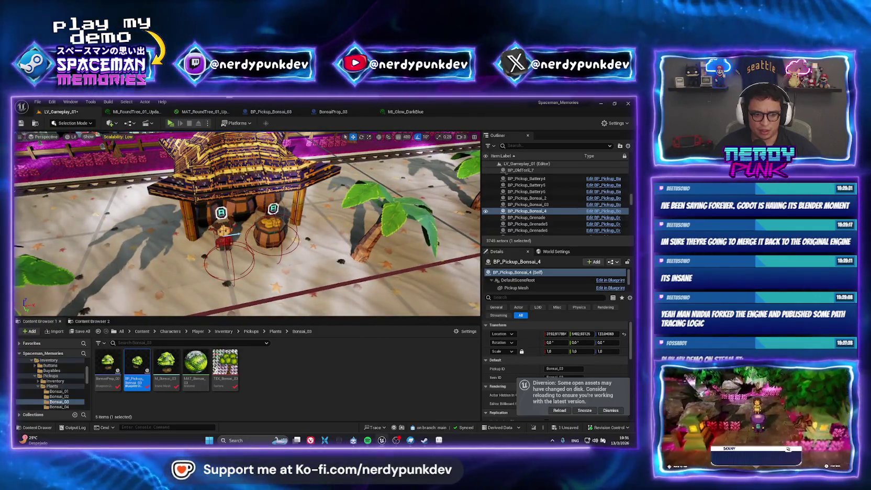
left_click(223, 234)
right_click(519, 201)
left_click(544, 373)
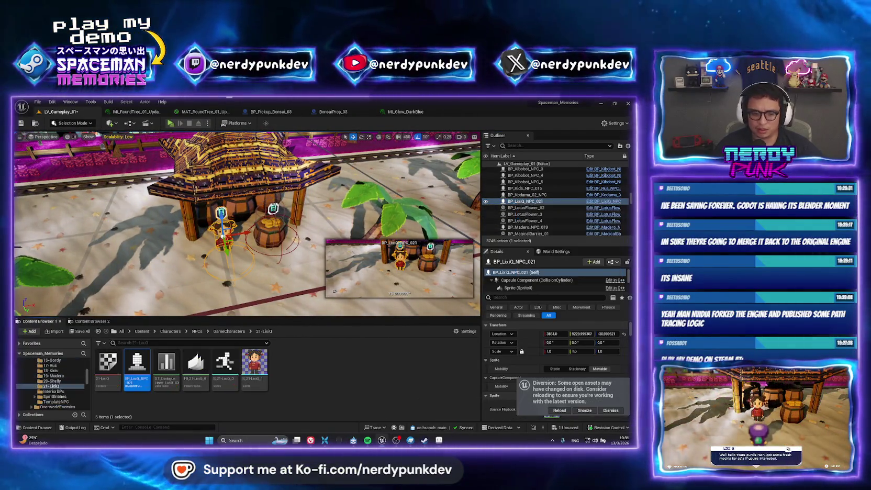
double_click(138, 364)
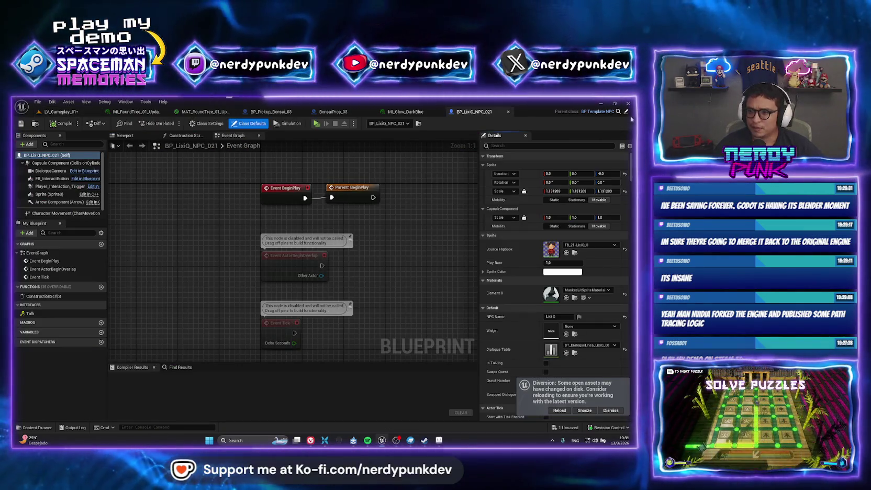
double_click(352, 187)
scroll(313, 262, "down", 5)
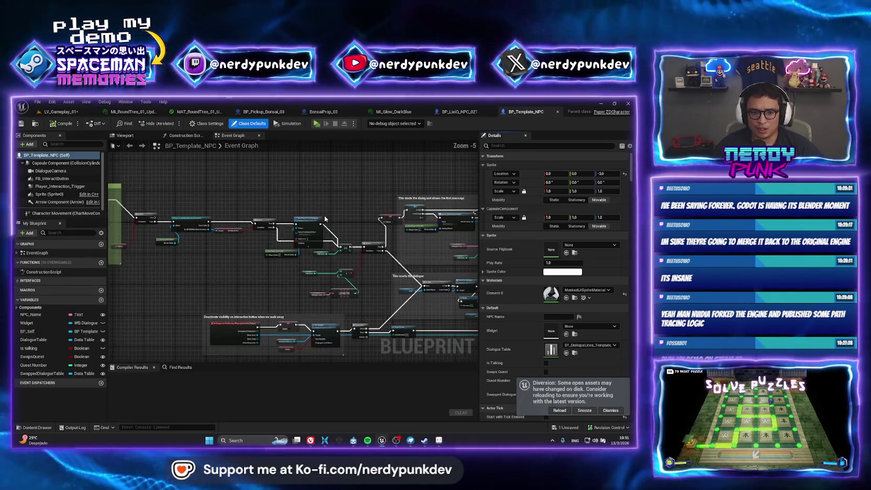
Pan and zoom the BP_Template_NPC Event Graph to centre the commented node groups
left_click_drag(313, 262, 444, 278)
mouse_move(354, 338)
left_mouse_down()
mouse_move(278, 230)
mouse_move(282, 261)
mouse_move(296, 271)
left_mouse_up()
scroll(269, 250, "up", 3)
scroll(269, 249, "down", 2)
scroll(296, 272, "up", 2)
left_click_drag(110, 293, 249, 273)
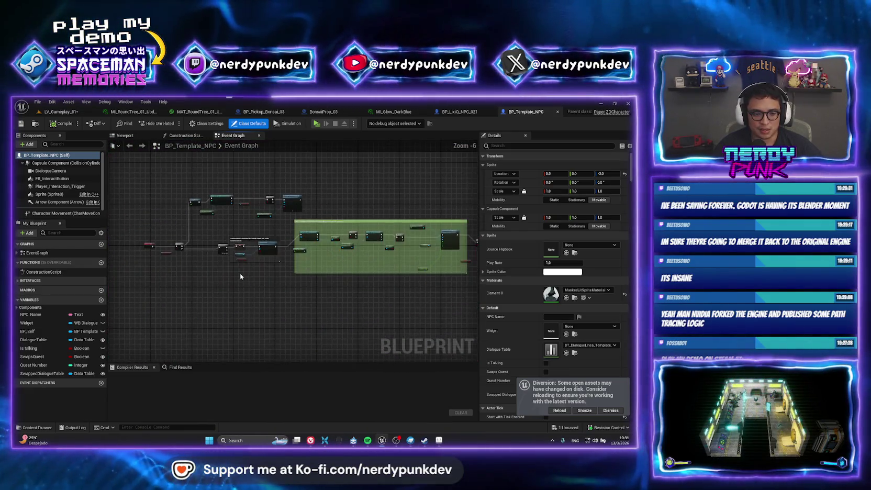
scroll(248, 274, "up", 2)
Jump to Event Talk and review the dialog-start, camera, walk-away and dialogue-reset nodes
double_click(52, 253)
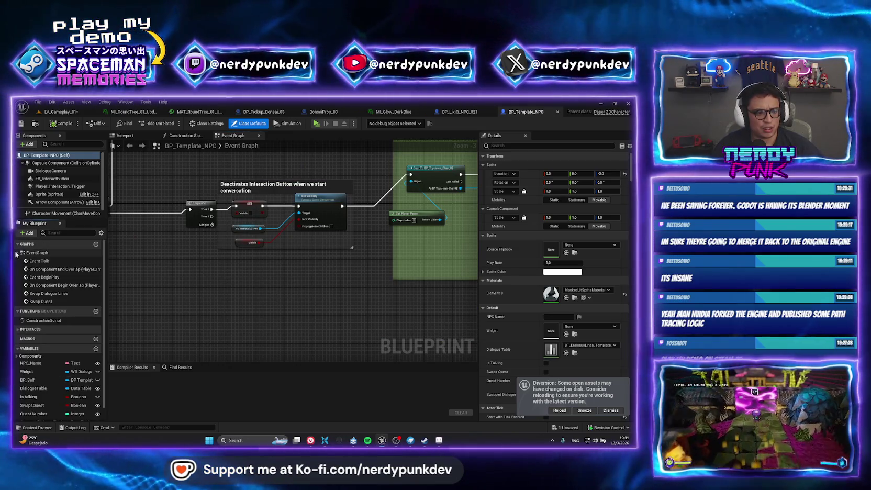
double_click(63, 261)
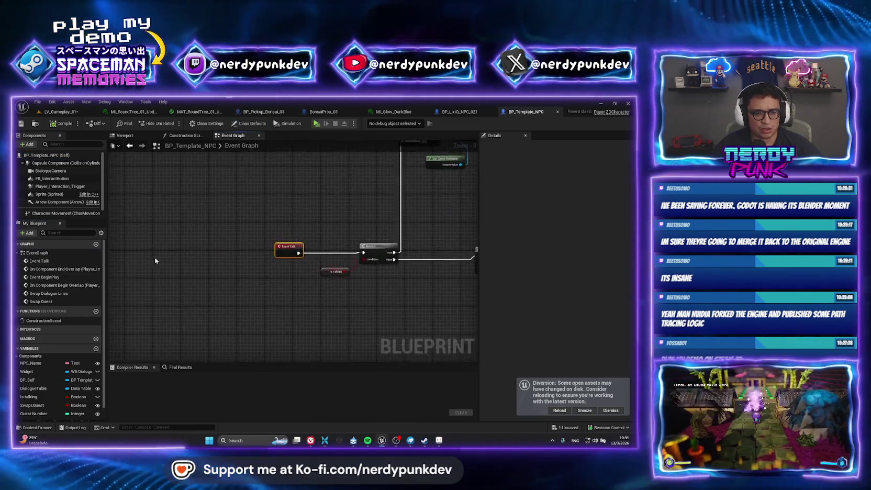
left_click_drag(437, 251, 341, 313)
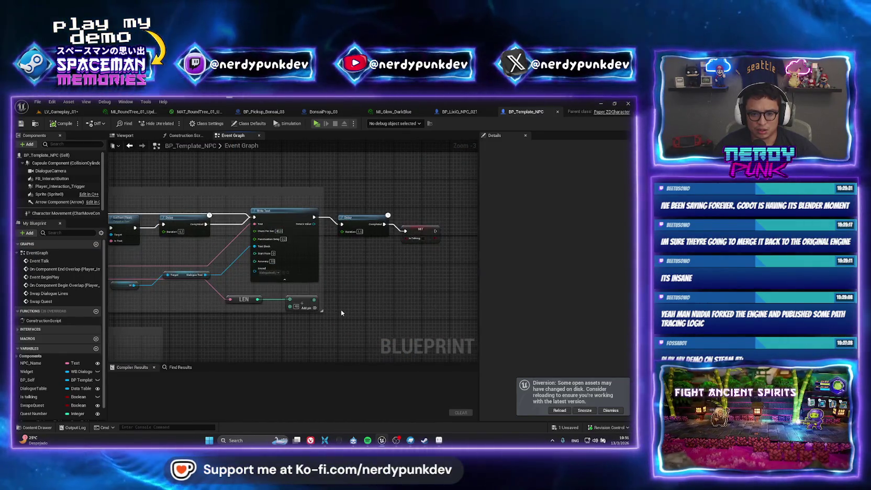
scroll(232, 309, "down", 3)
scroll(306, 292, "up", 3)
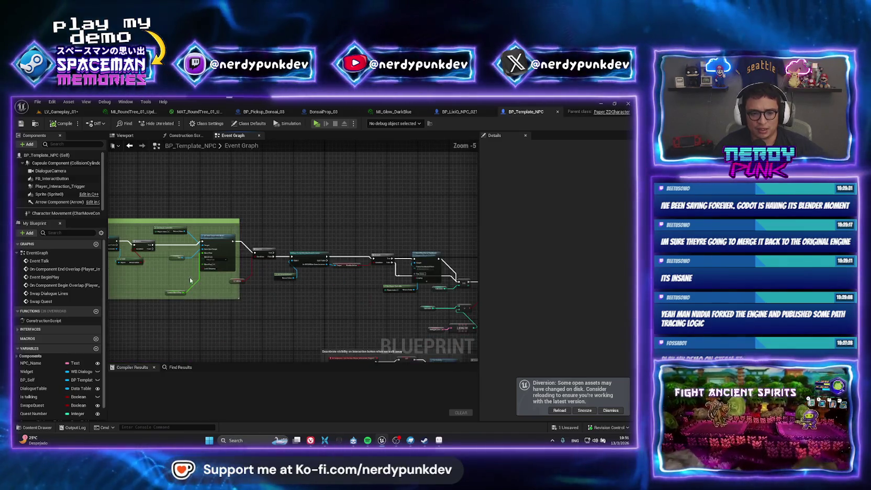
scroll(305, 292, "down", 3)
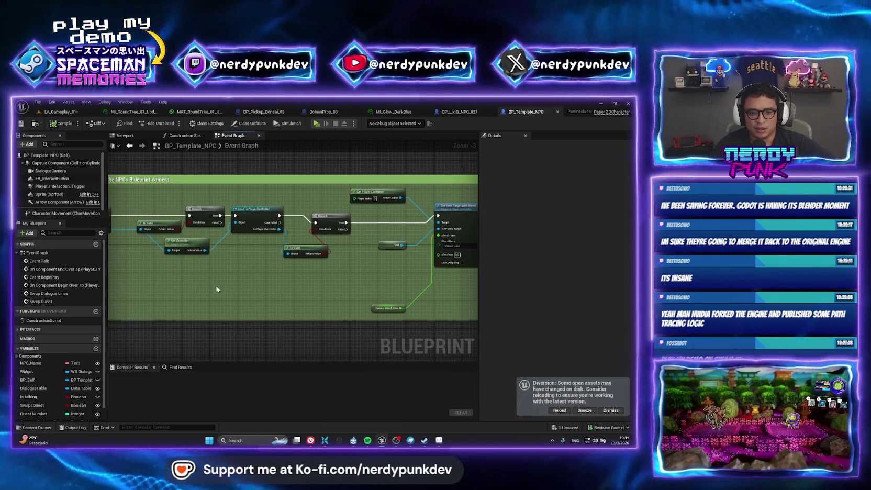
scroll(329, 294, "up", 3)
scroll(269, 288, "down", 1)
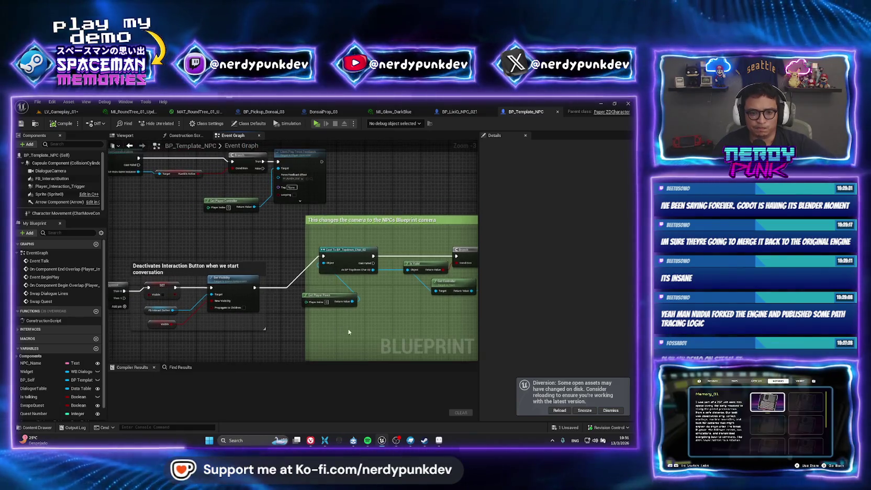
mouse_move(391, 320)
left_mouse_down()
mouse_move(126, 173)
mouse_move(127, 226)
left_mouse_up()
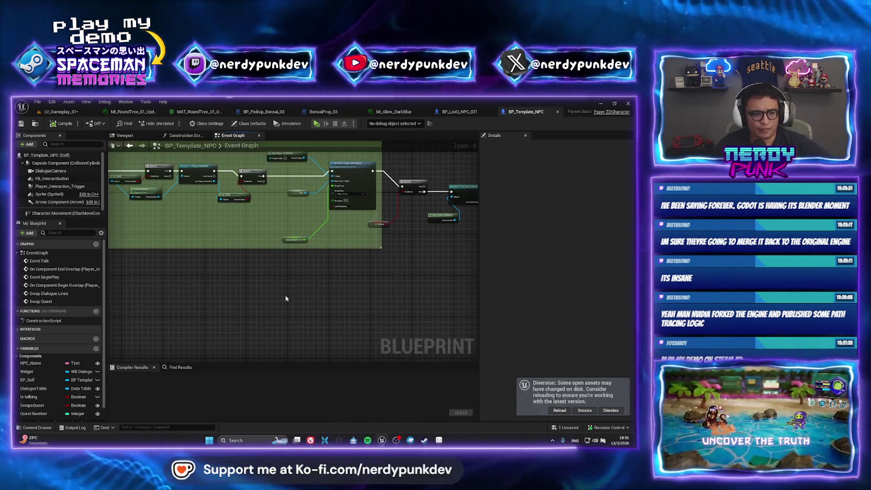
mouse_move(357, 293)
left_mouse_down()
mouse_move(231, 247)
mouse_move(231, 304)
mouse_move(284, 276)
left_mouse_up()
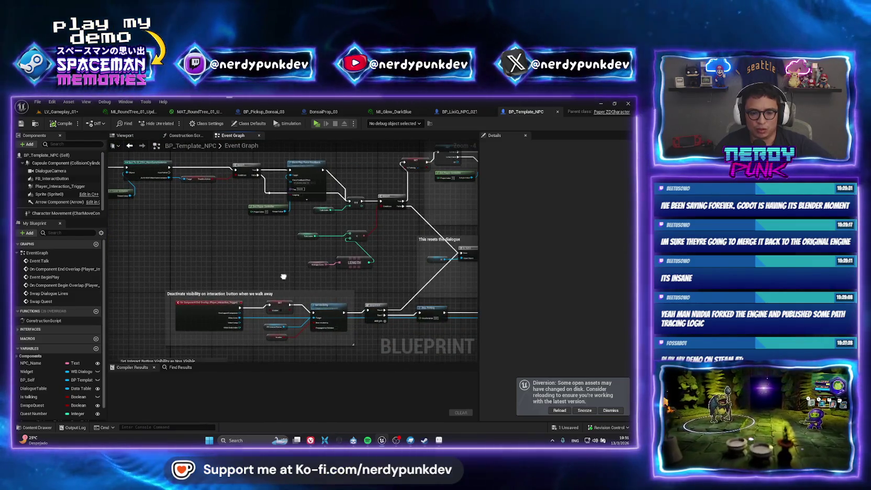
mouse_move(356, 297)
left_mouse_down()
mouse_move(371, 274)
mouse_move(263, 298)
mouse_move(346, 318)
mouse_move(249, 293)
left_mouse_up()
scroll(248, 293, "down", 3)
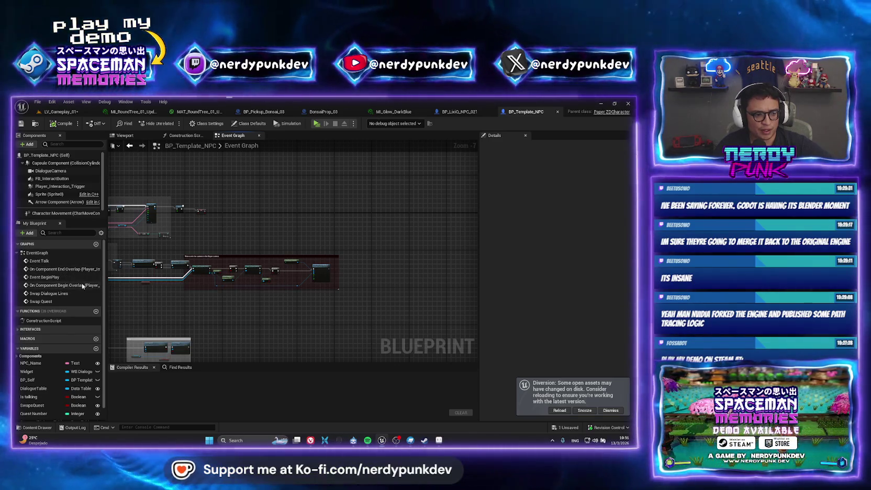
Inspect the On Component Begin Overlap event and dismiss the assets-changed-on-disk notice
double_click(62, 285)
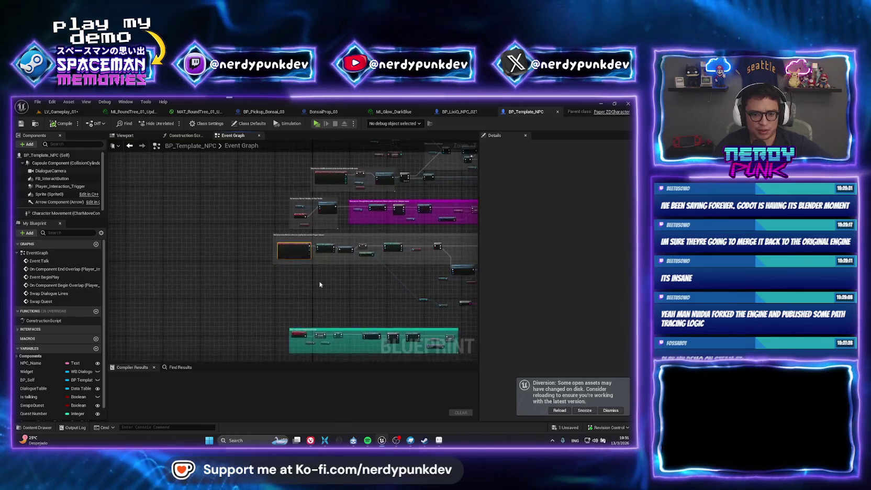
scroll(434, 264, "down", 6)
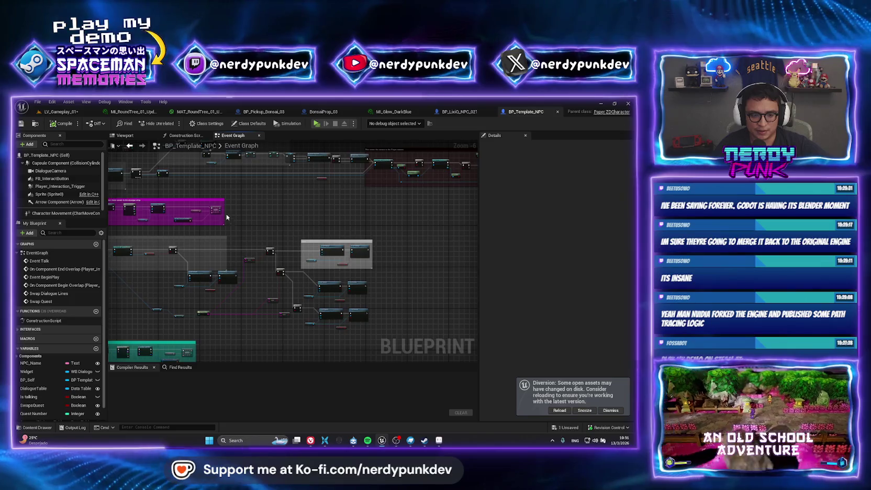
scroll(227, 214, "up", 1)
scroll(231, 240, "up", 1)
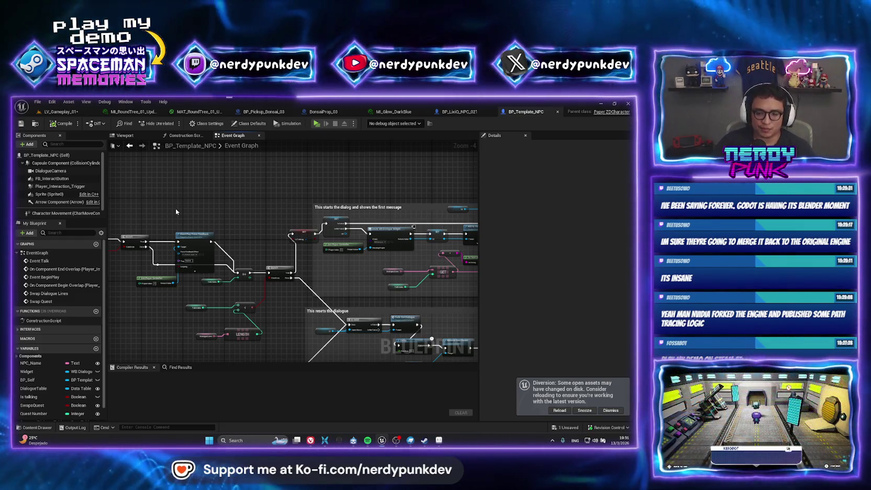
left_click(611, 410)
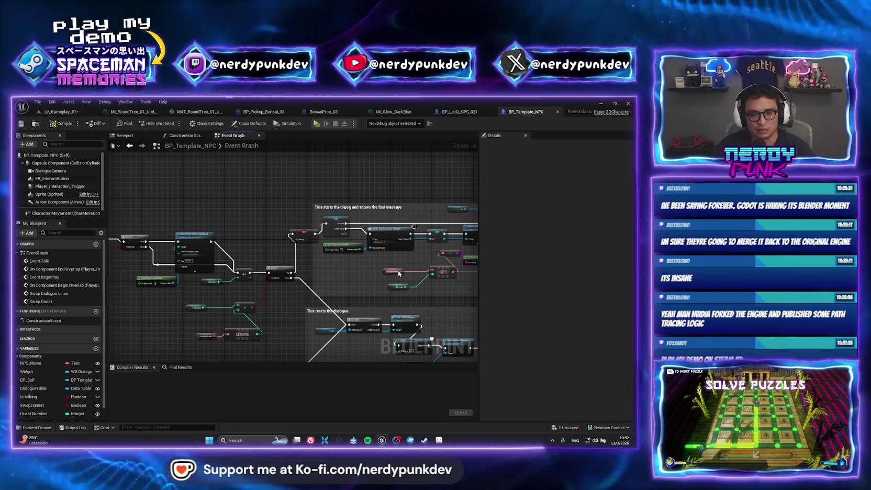
Review the Write Text and reset comments, then the trigger's begin and end overlap events
left_click_drag(362, 301, 191, 294)
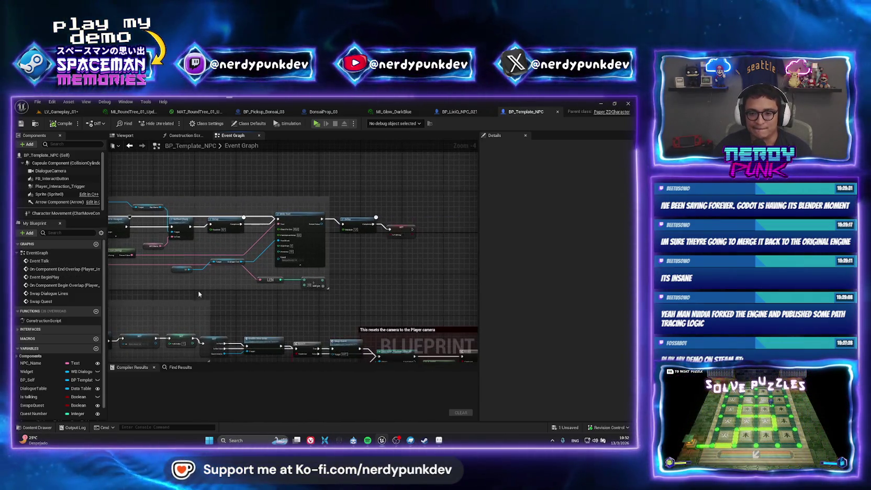
mouse_move(325, 328)
left_mouse_down()
mouse_move(301, 306)
mouse_move(279, 241)
left_mouse_up()
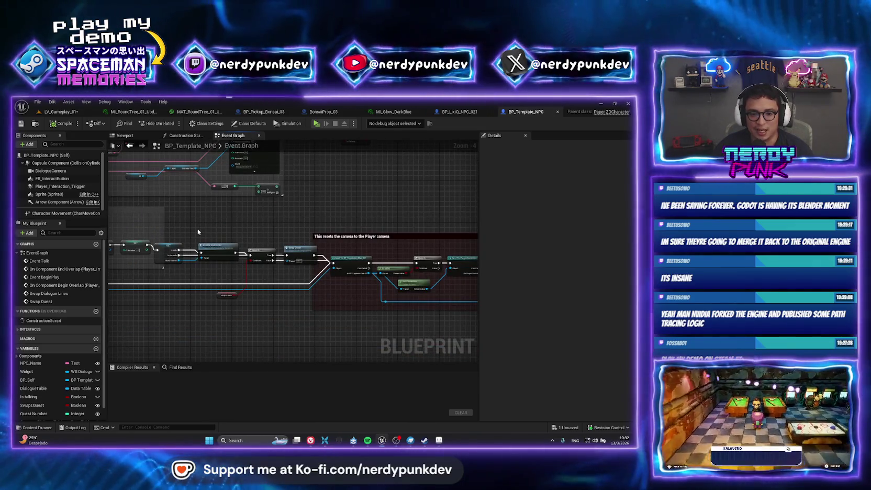
left_click_drag(198, 232, 389, 272)
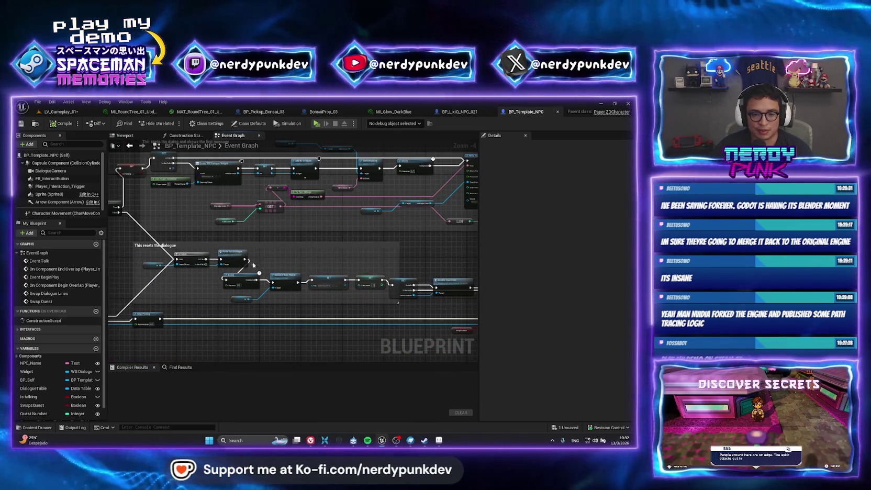
scroll(233, 299, "up", 2)
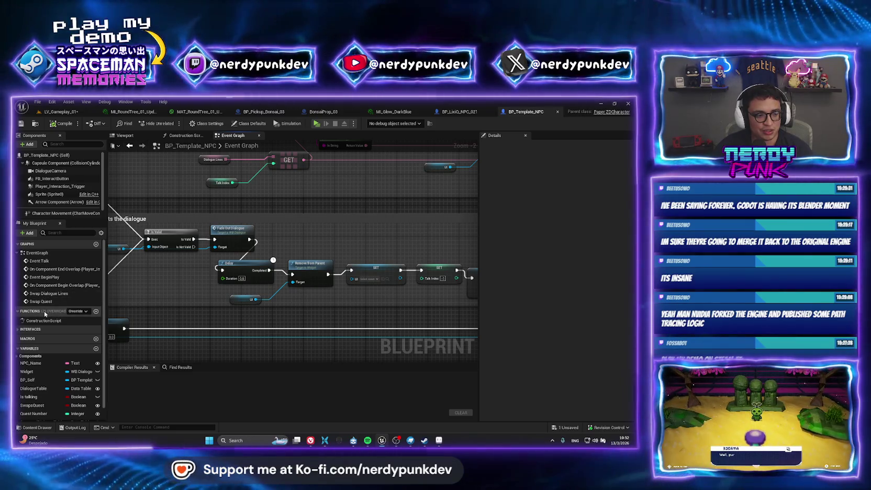
double_click(79, 287)
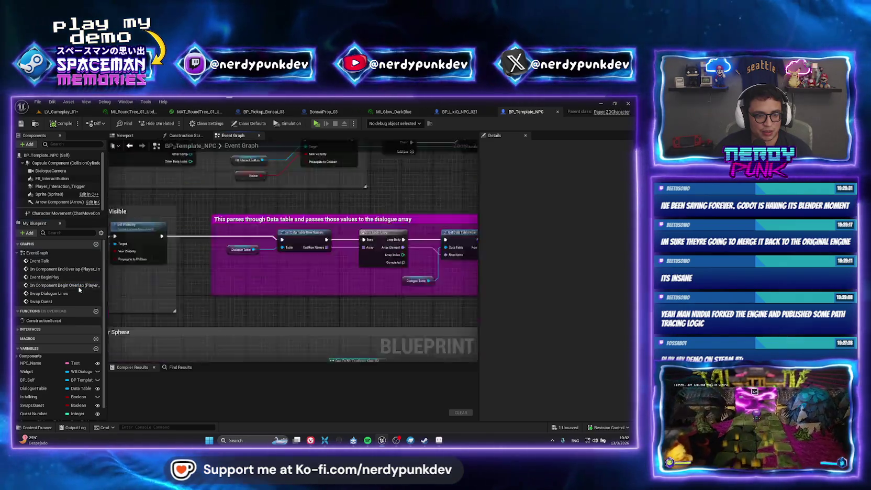
left_click_drag(432, 331, 112, 311)
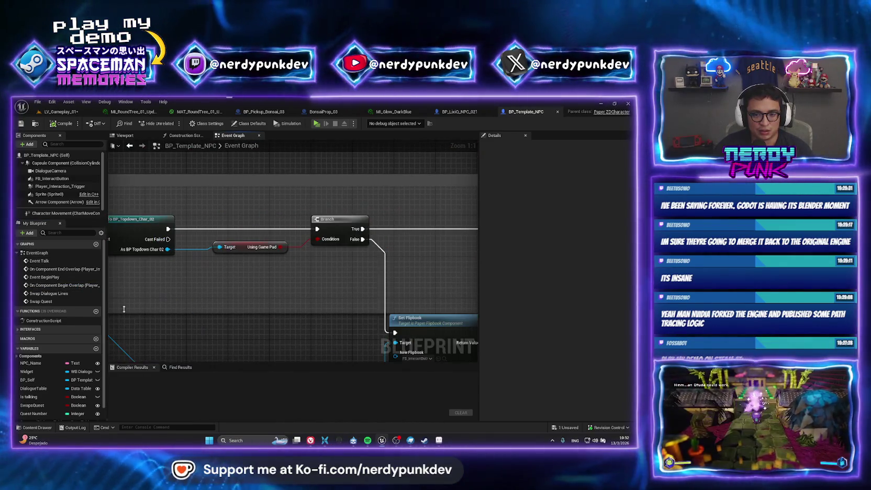
double_click(56, 271)
scroll(329, 247, "down", 7)
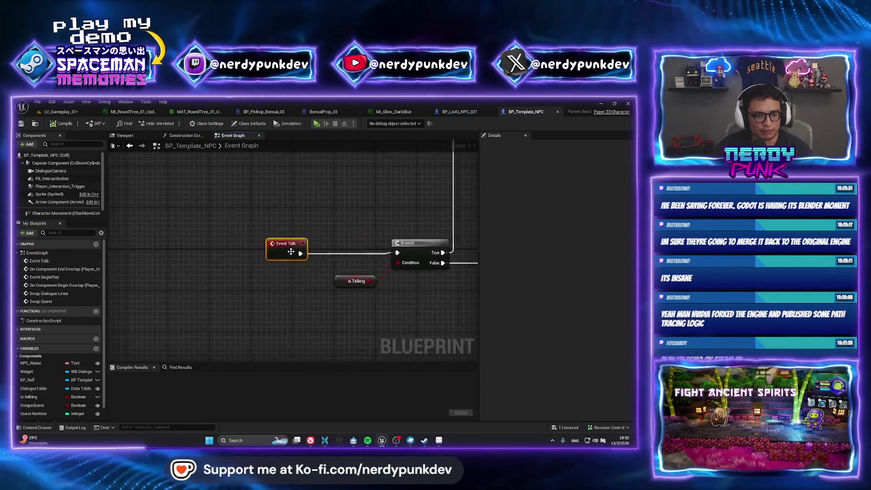
scroll(328, 246, "up", 2)
Bring the green camera comment into view and marquee-select its nodes through Set View Target with Blend
mouse_move(329, 247)
left_mouse_down()
mouse_move(259, 207)
mouse_move(259, 275)
left_mouse_up()
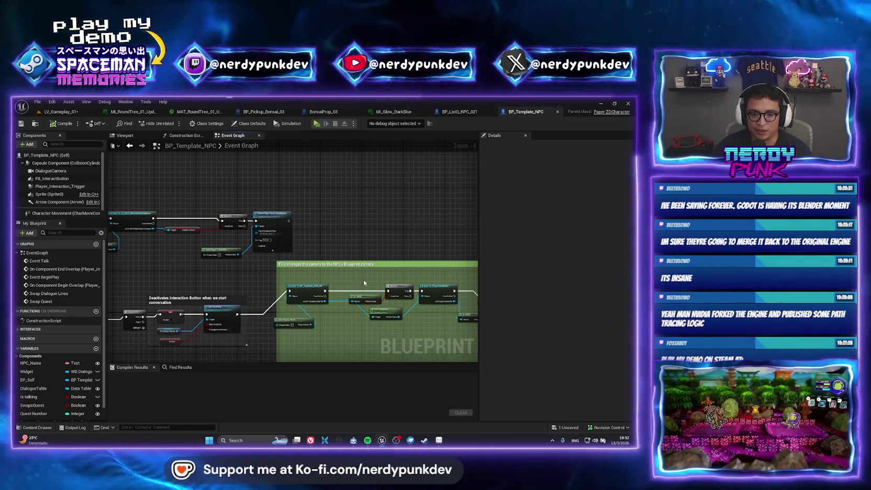
scroll(351, 280, "up", 3)
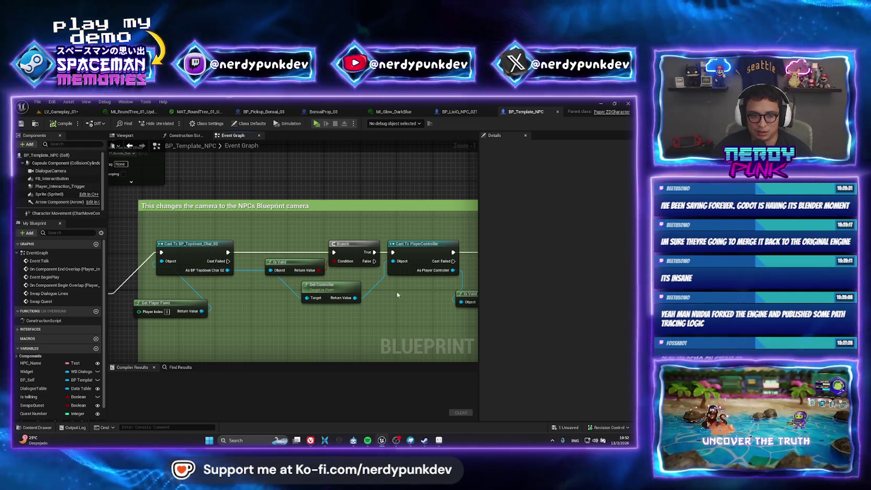
left_click_drag(389, 301, 243, 298)
left_click_drag(312, 287, 215, 291)
scroll(253, 339, "down", 1)
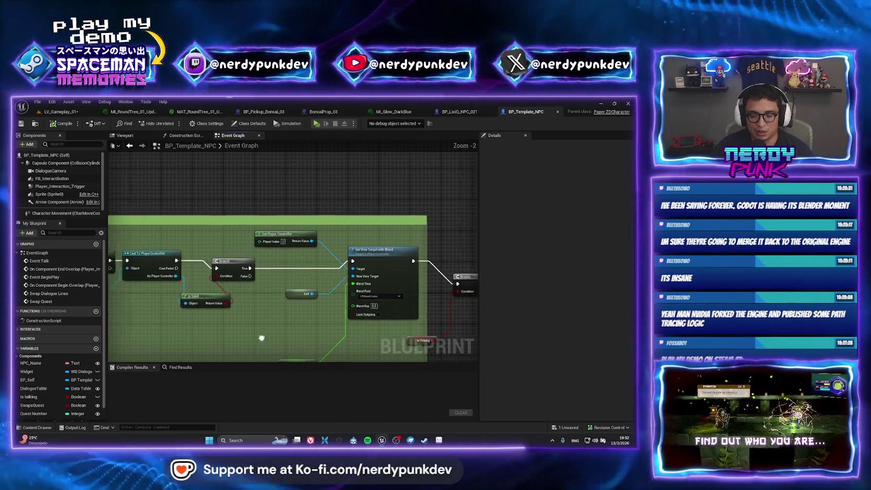
scroll(252, 339, "down", 2)
left_click_drag(443, 308, 268, 255)
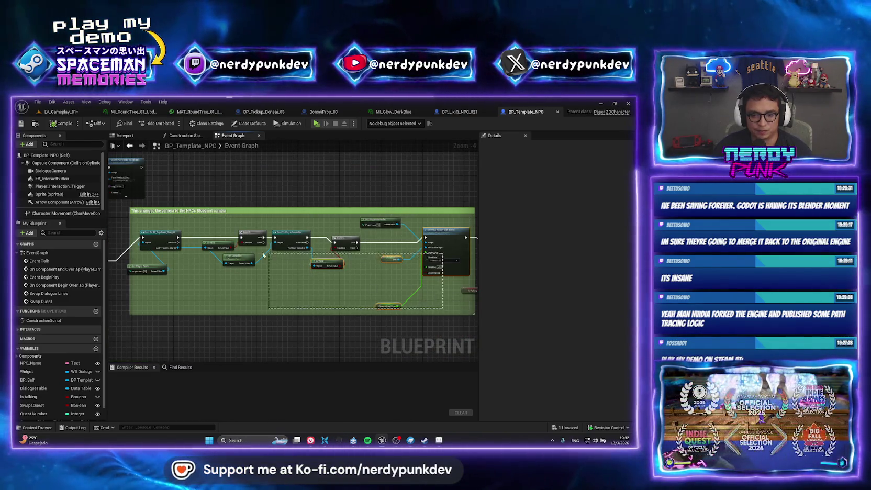
mouse_move(447, 287)
left_mouse_down()
mouse_move(209, 230)
mouse_move(142, 224)
left_mouse_up()
scroll(234, 255, "up", 3)
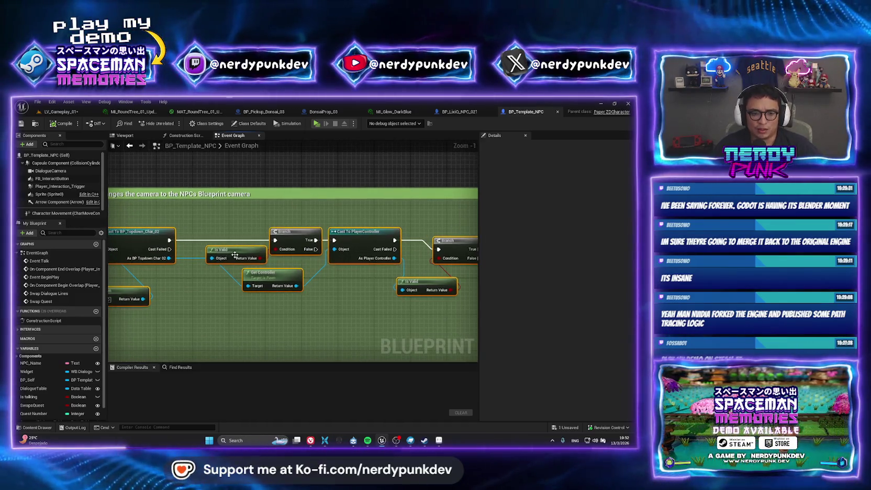
left_click_drag(234, 254, 305, 246)
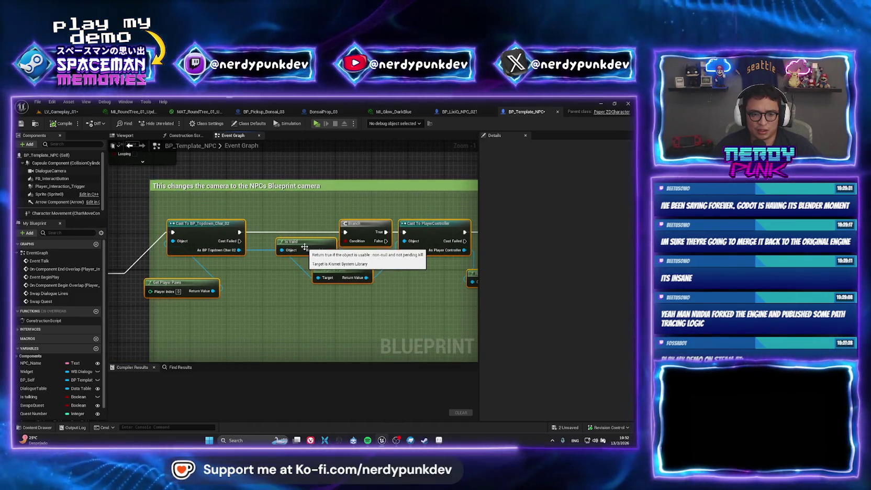
scroll(324, 233, "down", 2)
left_click_drag(324, 233, 115, 210)
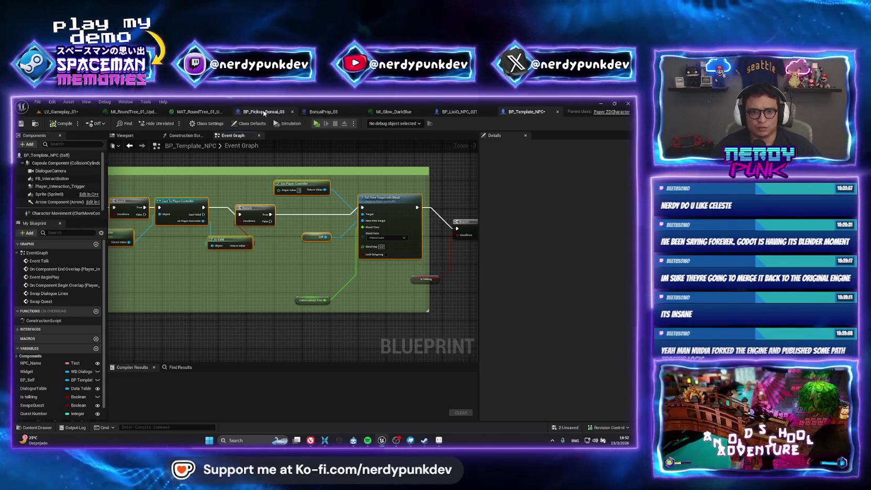
Paste the copied camera-switching nodes into BonsaiProp_03's Event Graph
left_click(321, 111)
left_click(235, 137)
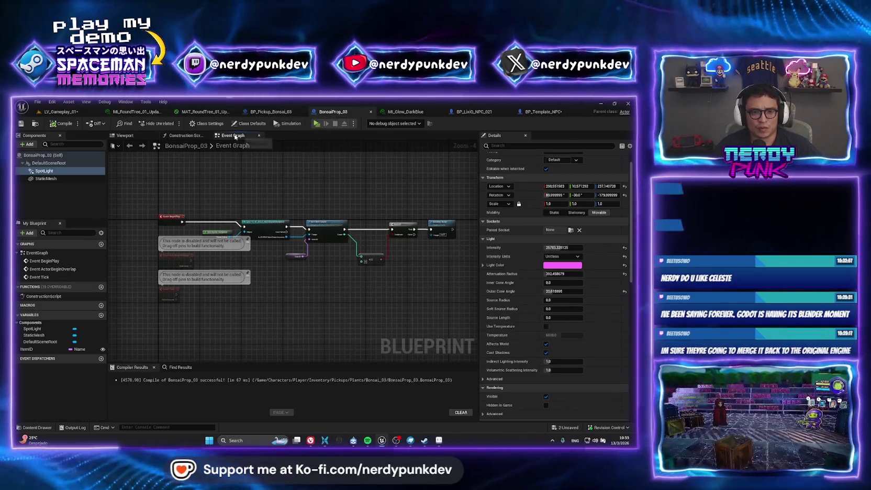
scroll(252, 296, "up", 1)
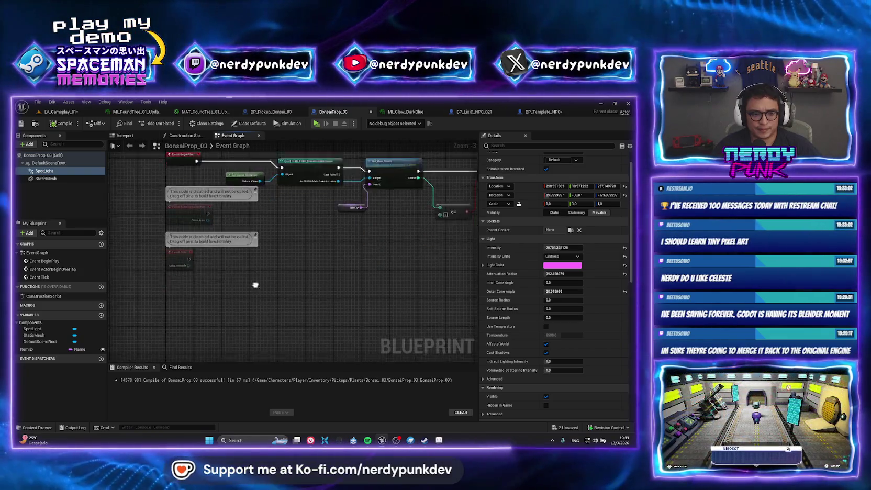
key("ctrl+v")
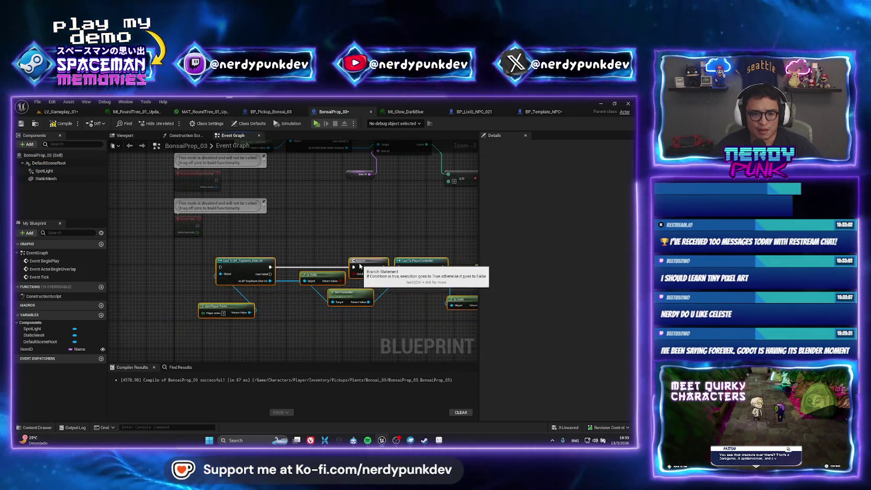
left_click_drag(359, 266, 389, 244)
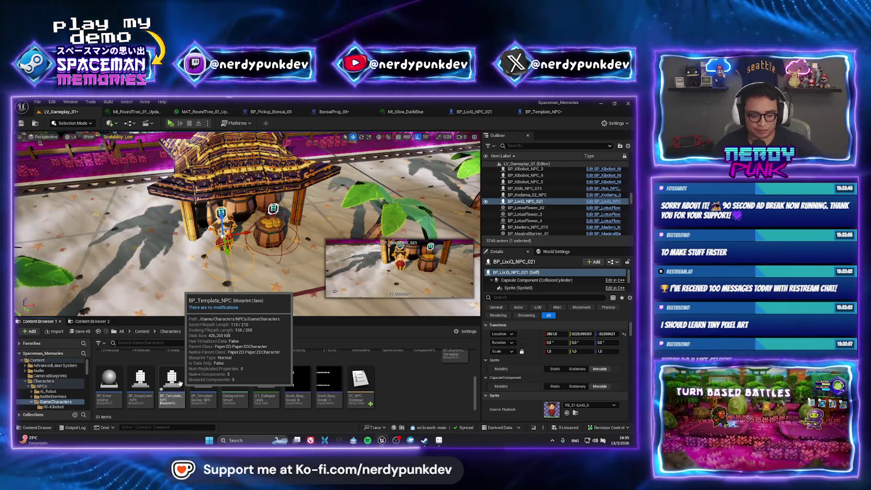
Select and copy the BP_Template_NPC asset in the GameCharacters folder
left_click(180, 384)
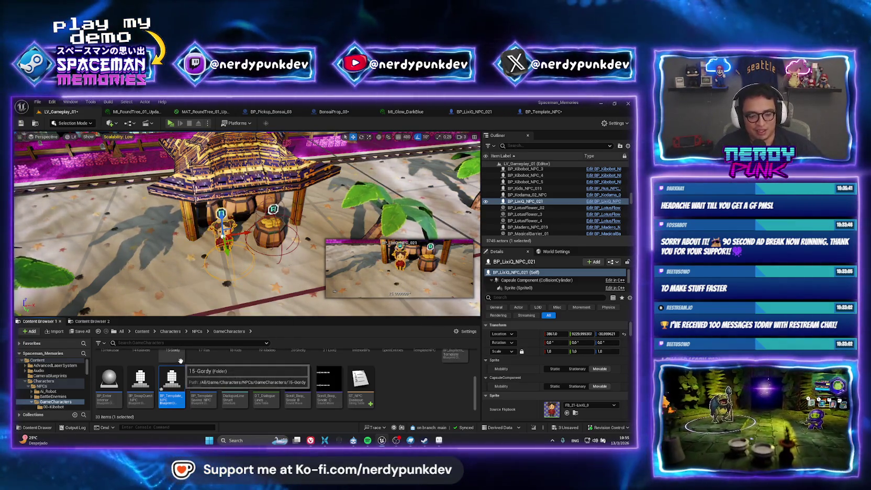
scroll(180, 361, "up", 2)
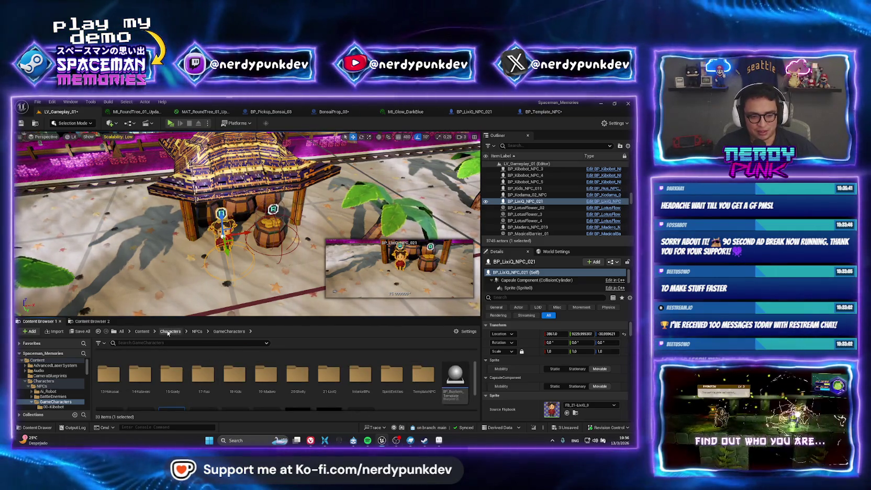
Browse to Characters > Player > Inventory > Pickups > Plants and paste BP_Template_NPC there
left_click(142, 332)
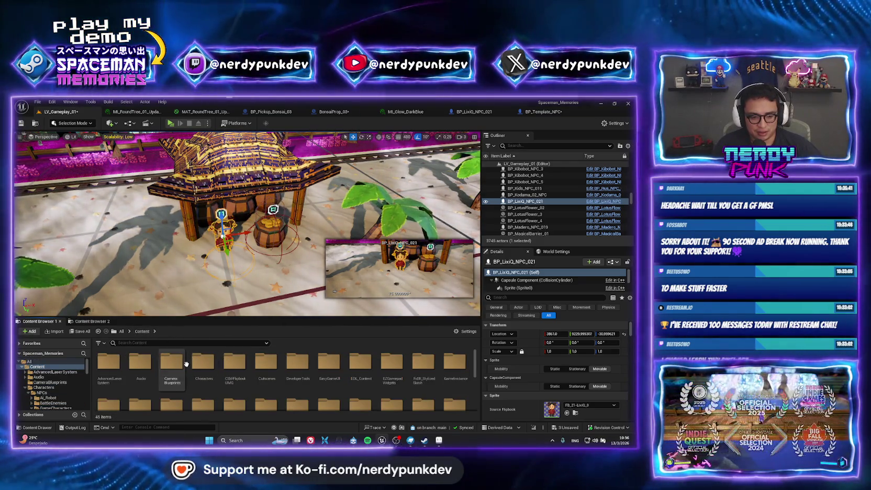
double_click(212, 362)
left_click(119, 365)
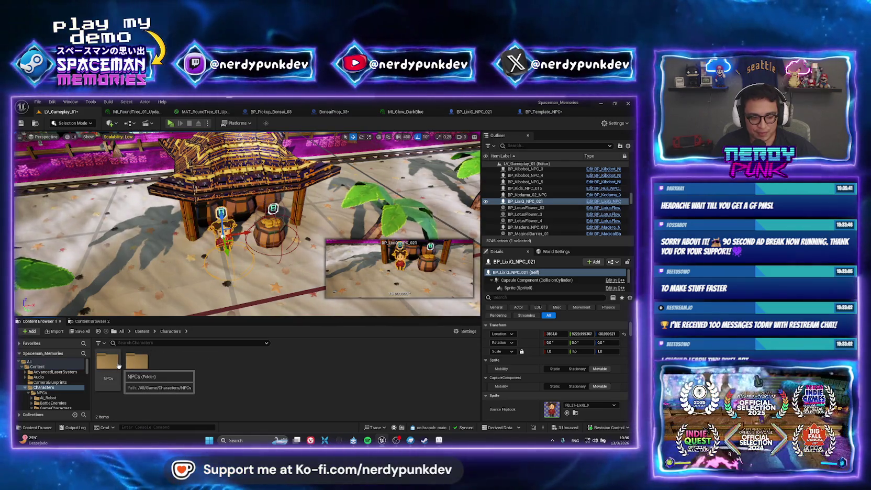
left_click(133, 365)
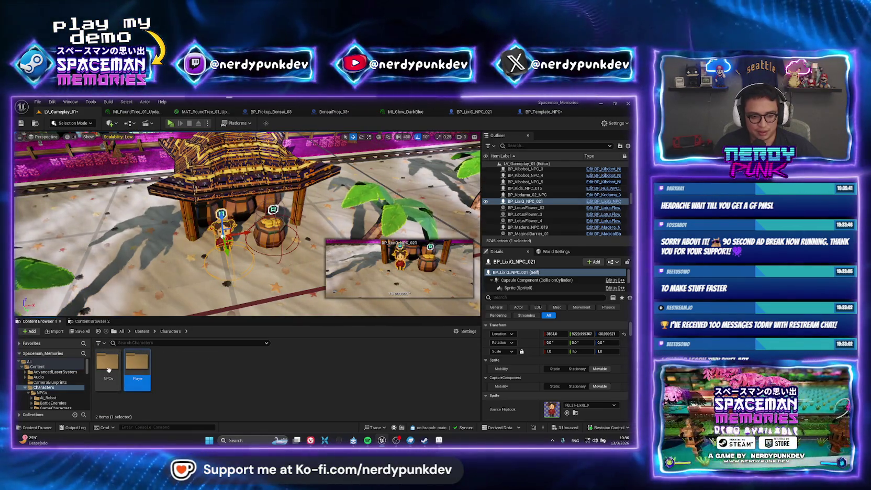
double_click(133, 365)
double_click(225, 362)
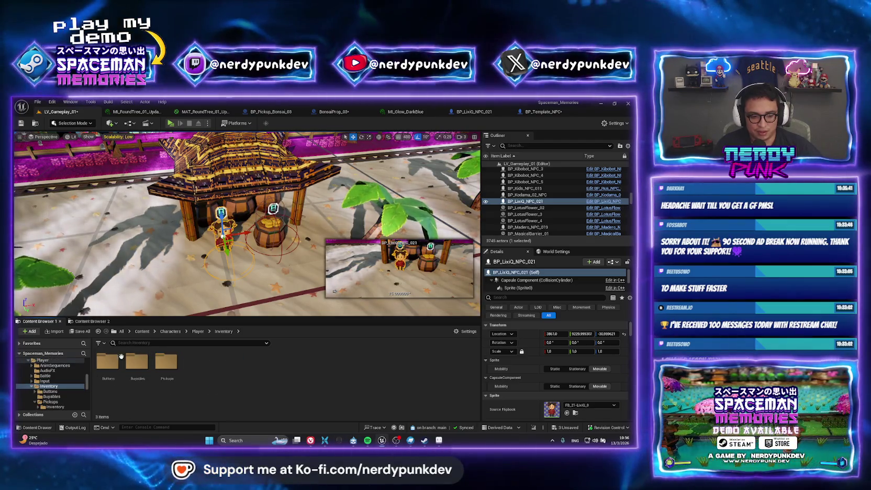
double_click(162, 362)
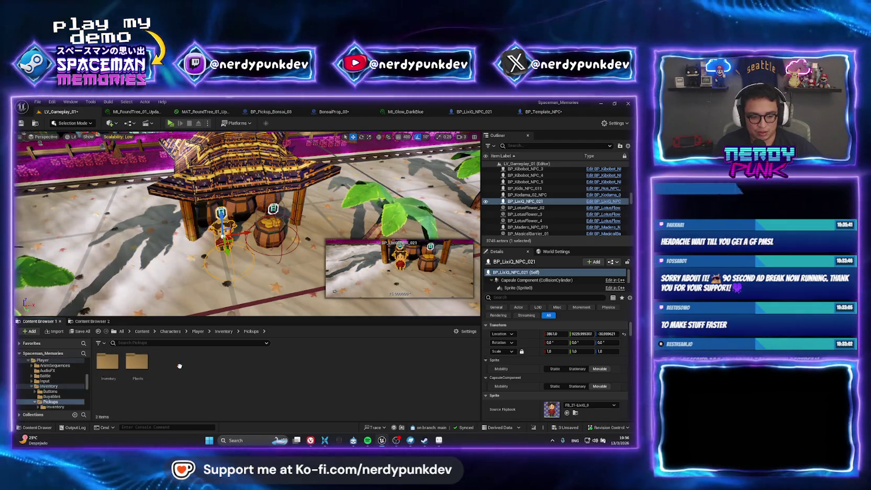
double_click(143, 365)
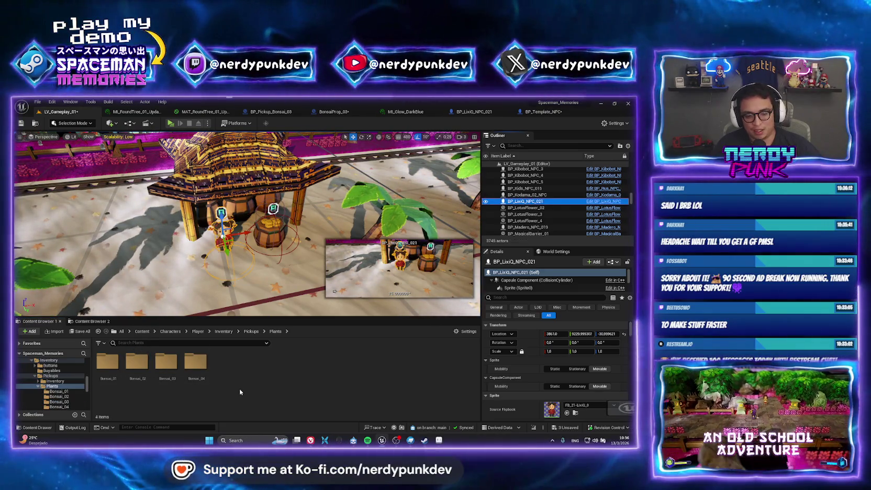
right_click(240, 389)
left_click(262, 354)
Rename the pasted copy to BP_Bonsai_Template, then open the Bonsai_01 folder
right_click(225, 370)
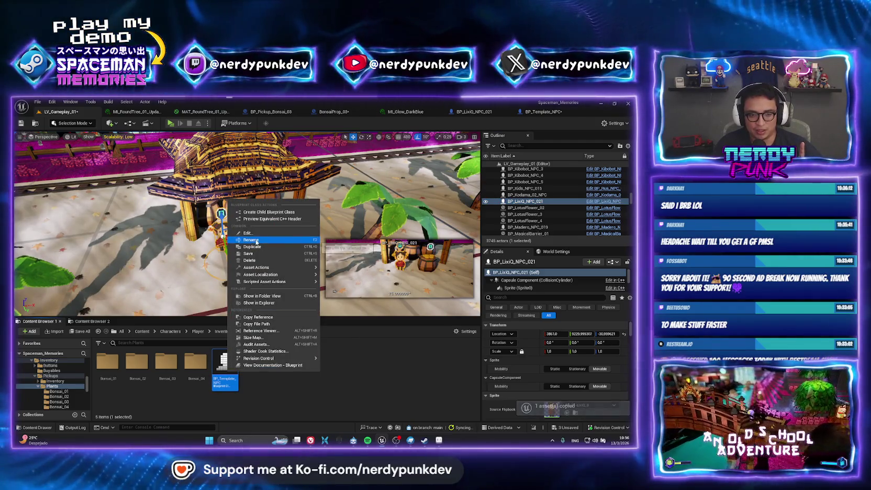
left_click(251, 239)
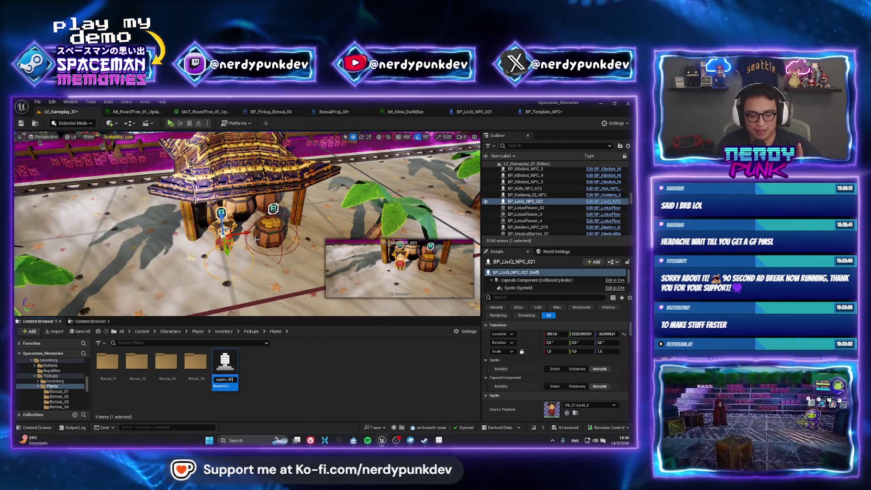
type("BP_Te")
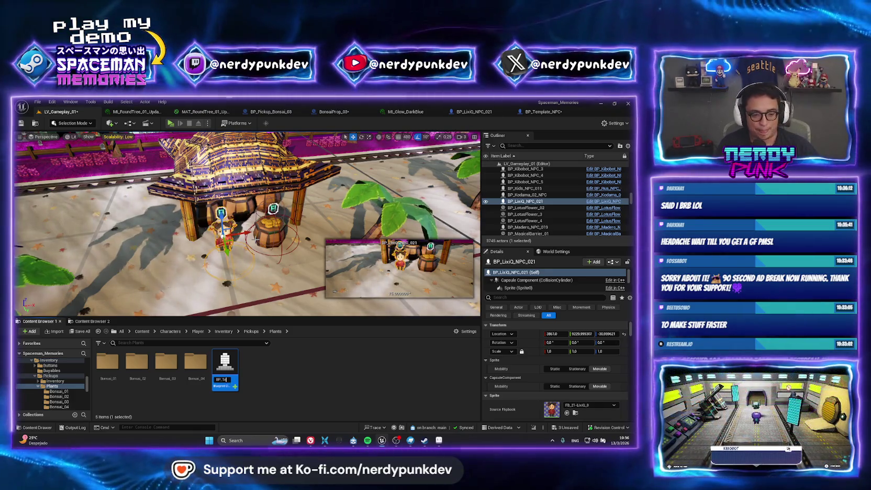
key("BackSpace")
key("BackSpace")
type("B")
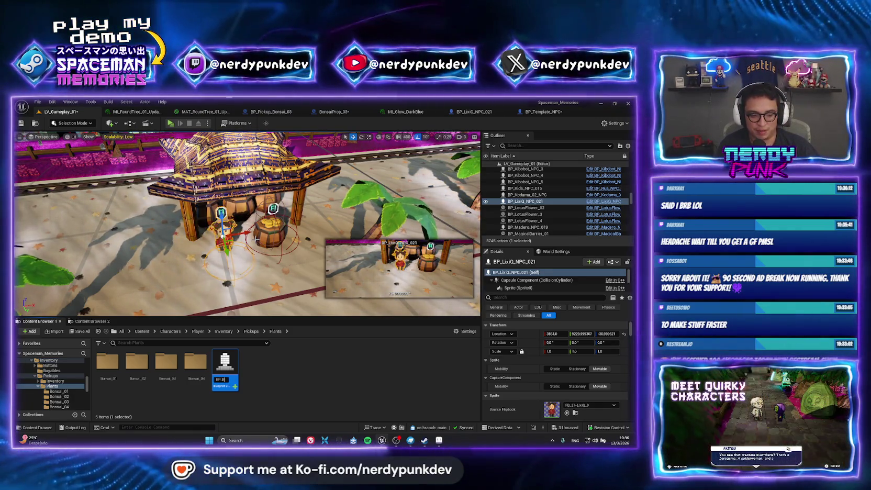
type("onsai_Tem")
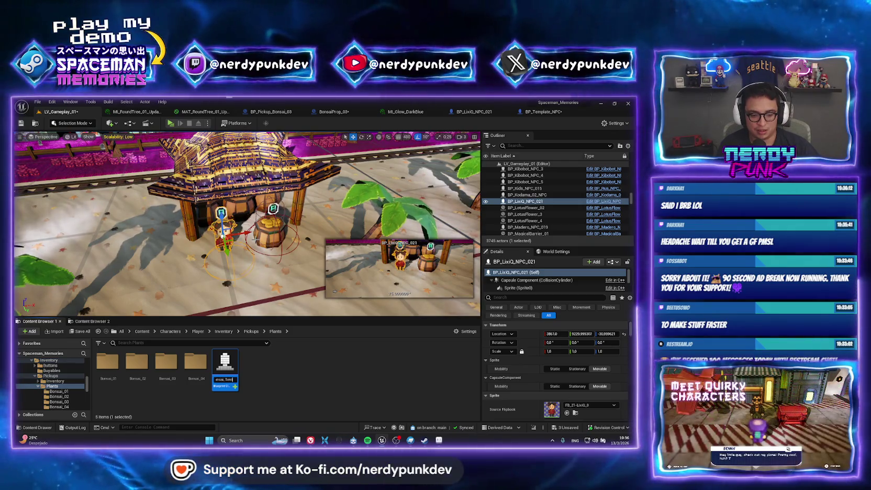
type("plate")
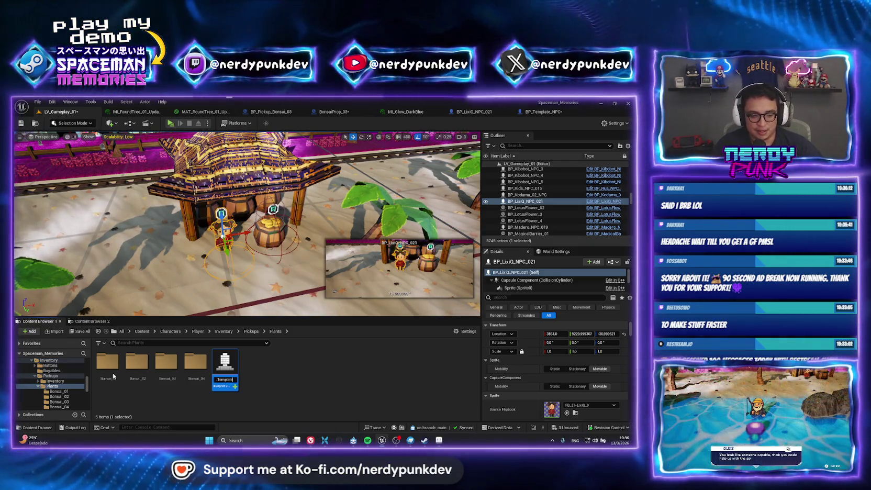
key("Return")
double_click(113, 376)
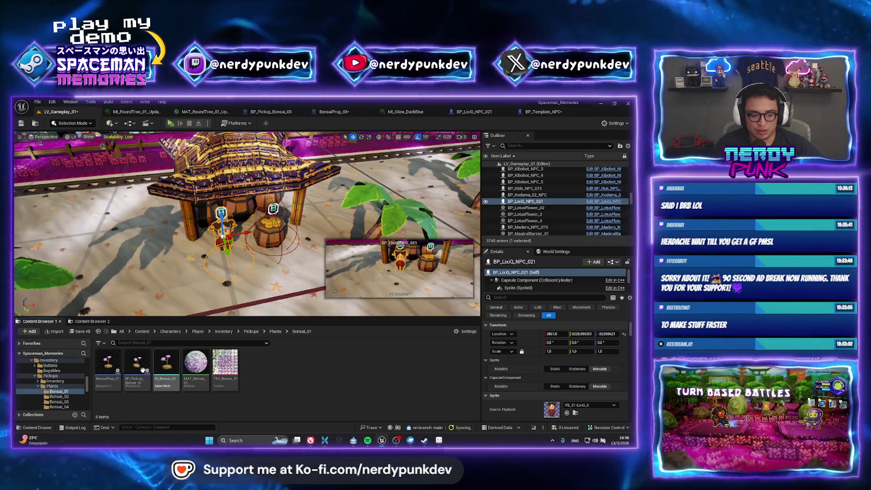
Open BonsaiProp_01 to view the bonsai in 3D, then return to LV_Gameplay_01
mouse_move(141, 363)
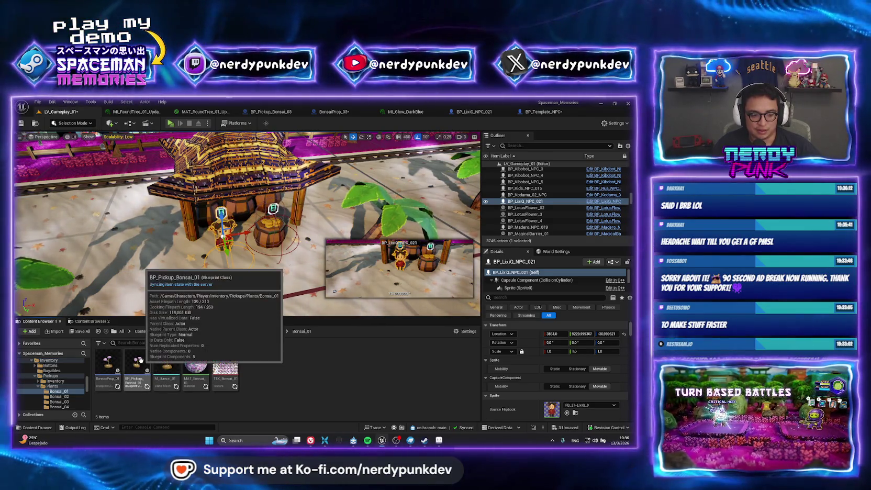
left_click(117, 363)
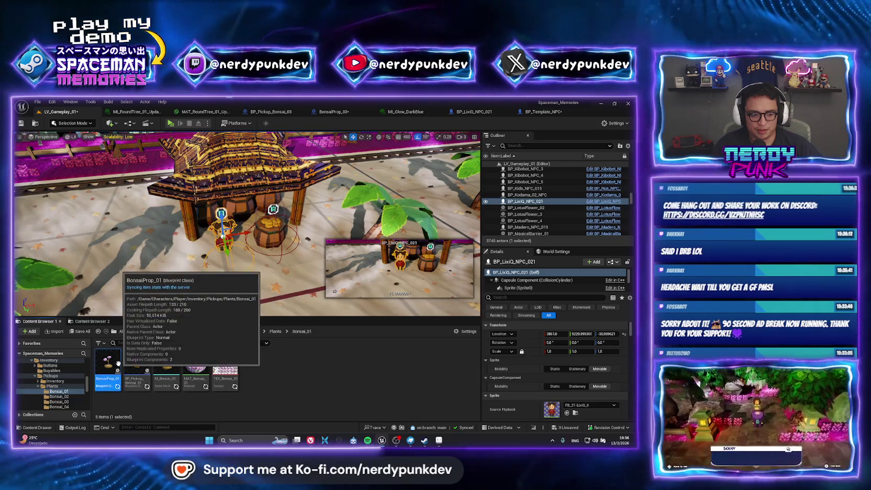
double_click(117, 364)
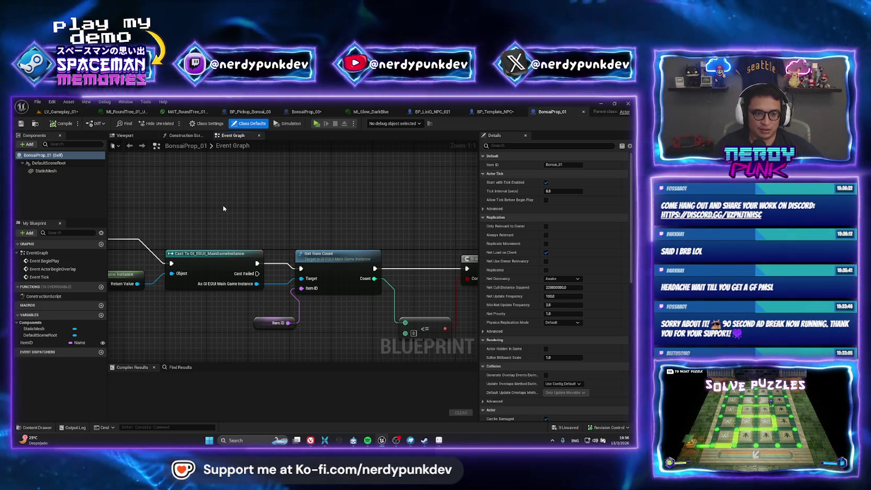
left_click(131, 137)
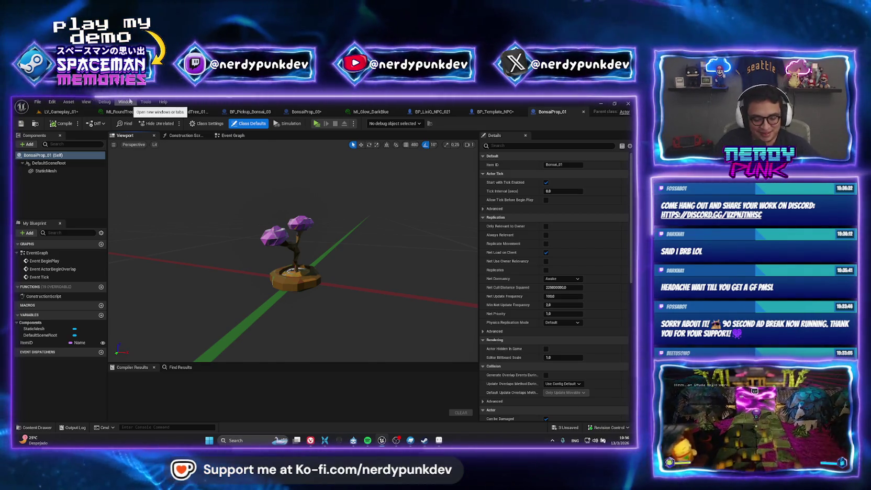
left_click(53, 111)
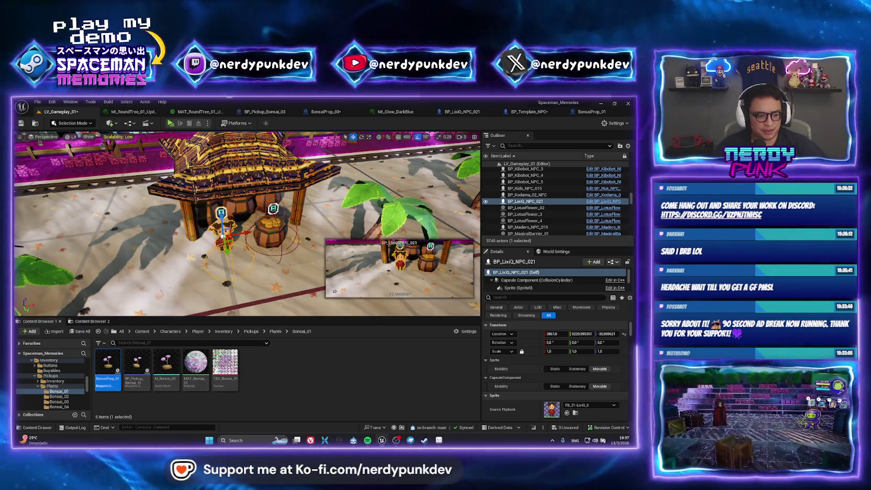
Open BP_Bonsai_Template from Plants and pan its Event Graph to the camera-change comment group
left_click(275, 331)
left_click(225, 366)
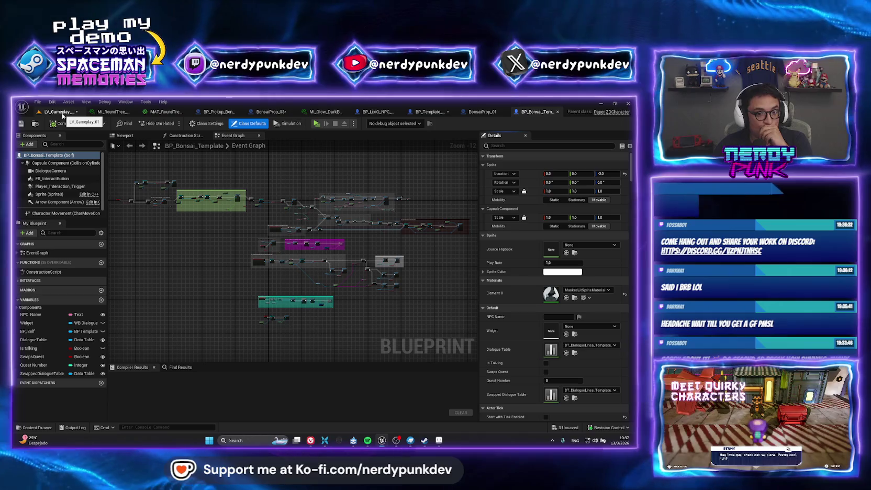
scroll(188, 264, "up", 9)
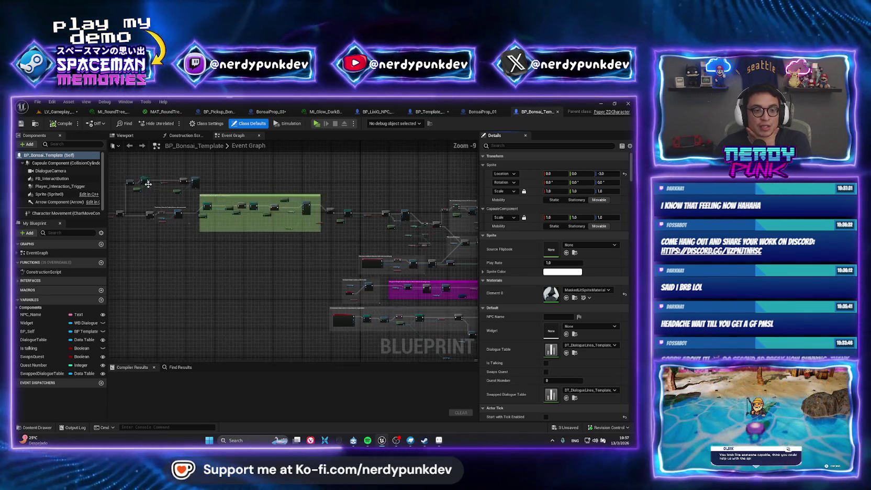
scroll(188, 264, "down", 1)
mouse_move(188, 264)
left_mouse_down()
mouse_move(311, 233)
mouse_move(236, 233)
left_mouse_up()
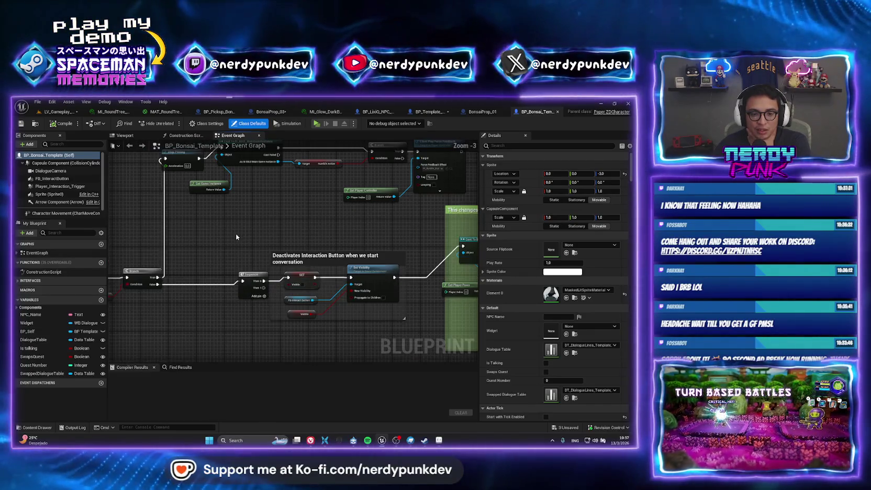
scroll(236, 233, "up", 1)
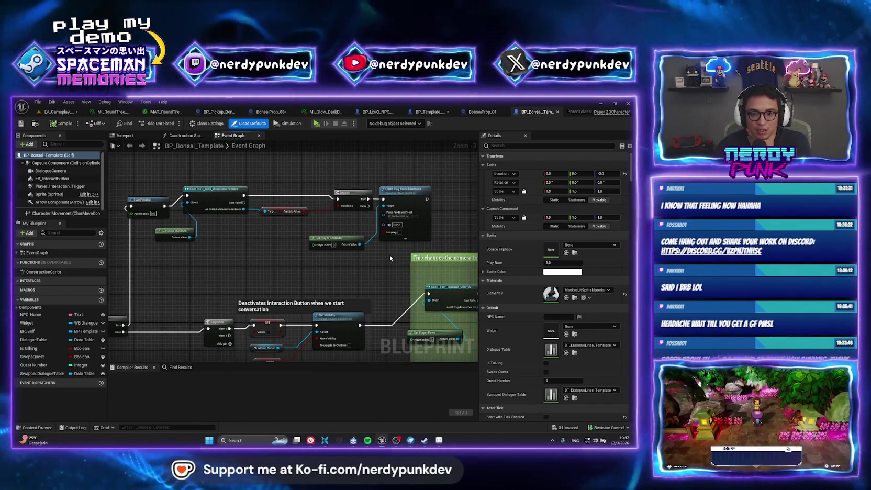
mouse_move(357, 267)
left_mouse_down()
mouse_move(254, 238)
mouse_move(247, 224)
left_mouse_up()
scroll(279, 237, "down", 2)
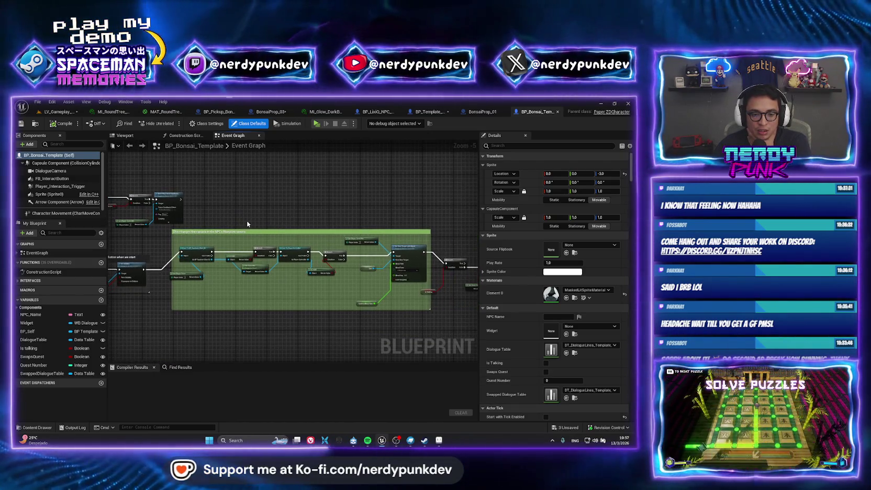
scroll(245, 226, "up", 1)
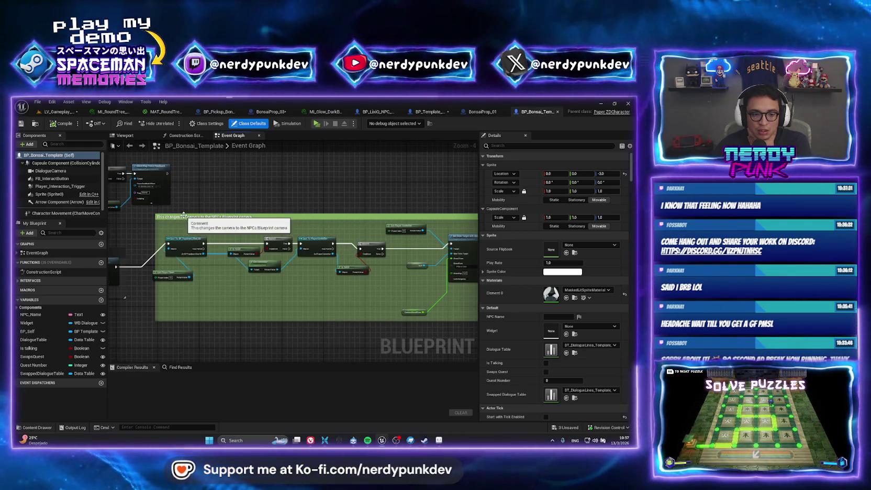
left_click_drag(197, 212, 313, 222)
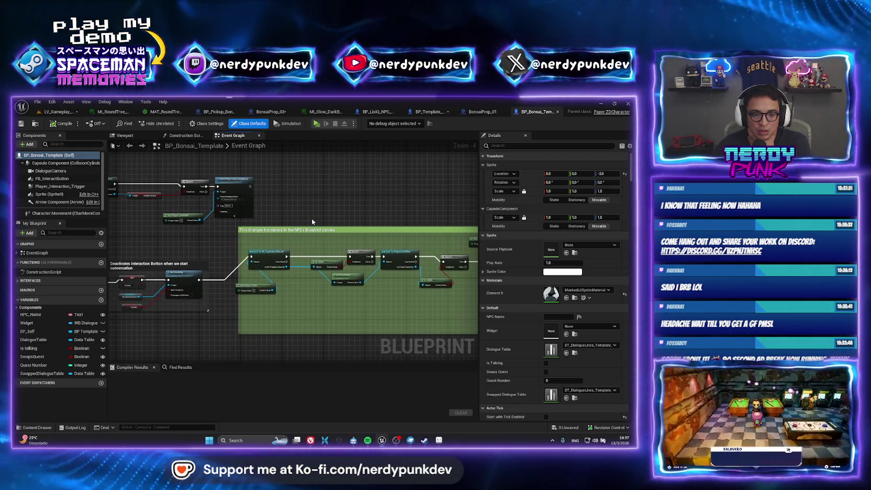
mouse_move(311, 221)
left_mouse_down()
mouse_move(250, 219)
mouse_move(264, 229)
left_mouse_up()
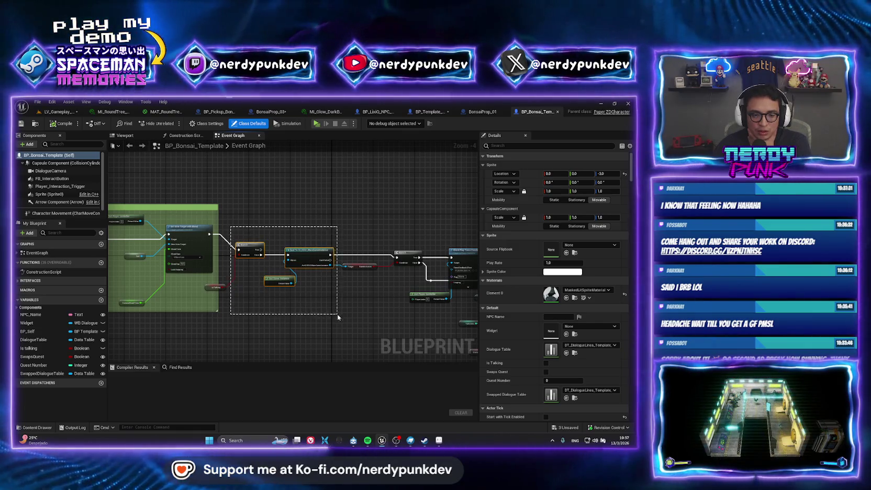
Box-select the nodes after the camera group plus two comment groups, and delete them
left_click(222, 228)
mouse_move(222, 227)
left_mouse_down()
mouse_move(335, 284)
mouse_move(355, 315)
mouse_move(448, 308)
left_mouse_up()
scroll(455, 340, "down", 2)
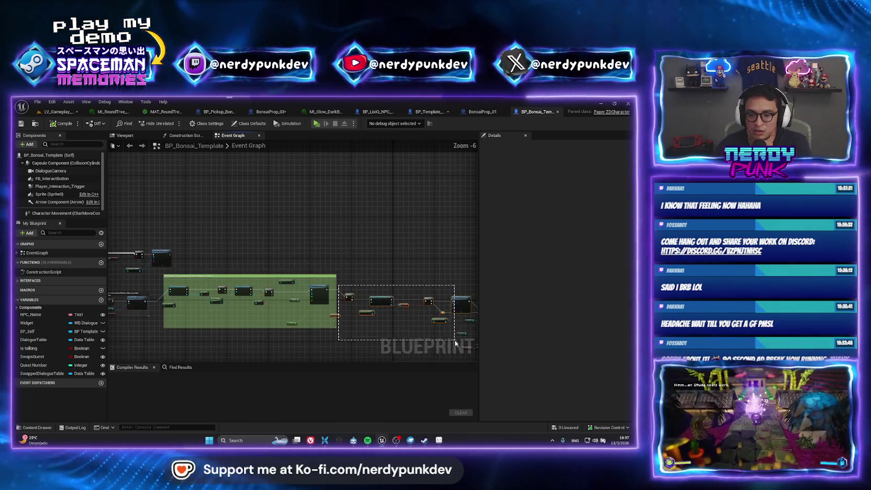
scroll(314, 236, "down", 1)
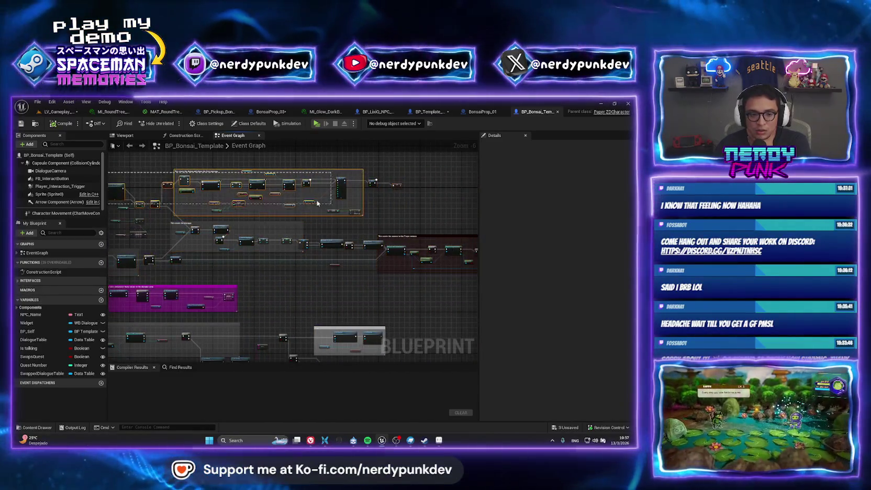
scroll(225, 211, "up", 1)
mouse_move(224, 207)
left_mouse_down()
mouse_move(298, 217)
mouse_move(331, 246)
mouse_move(208, 231)
mouse_move(379, 235)
left_mouse_up()
scroll(314, 243, "up", 1)
scroll(246, 236, "up", 1)
scroll(373, 231, "down", 1)
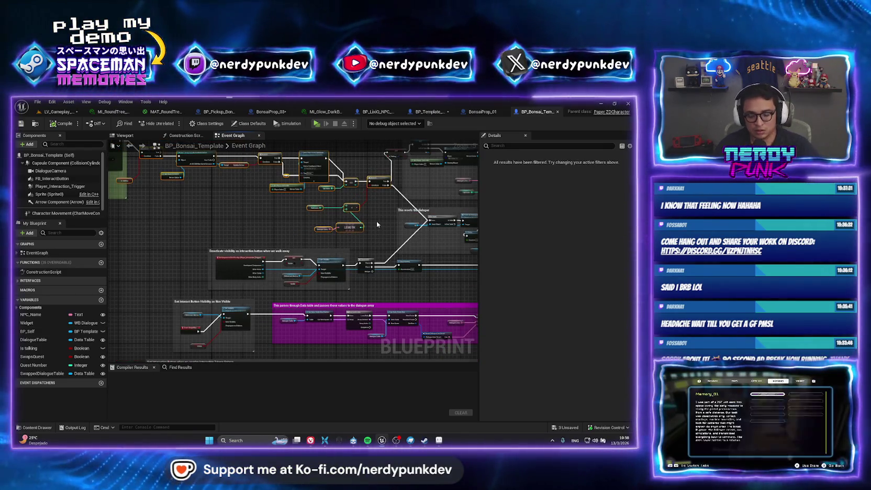
key("Delete")
Delete another set of Event Graph nodes, then briefly toggle the music player
scroll(345, 181, "down", 1)
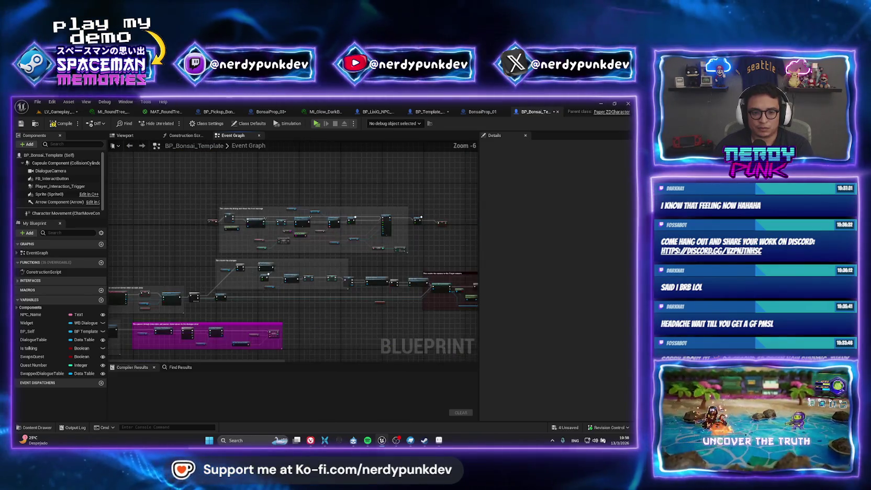
scroll(176, 218, "up", 1)
mouse_move(175, 218)
left_mouse_down()
mouse_move(523, 293)
mouse_move(386, 303)
left_mouse_up()
key("Delete")
left_click_drag(239, 302, 350, 222)
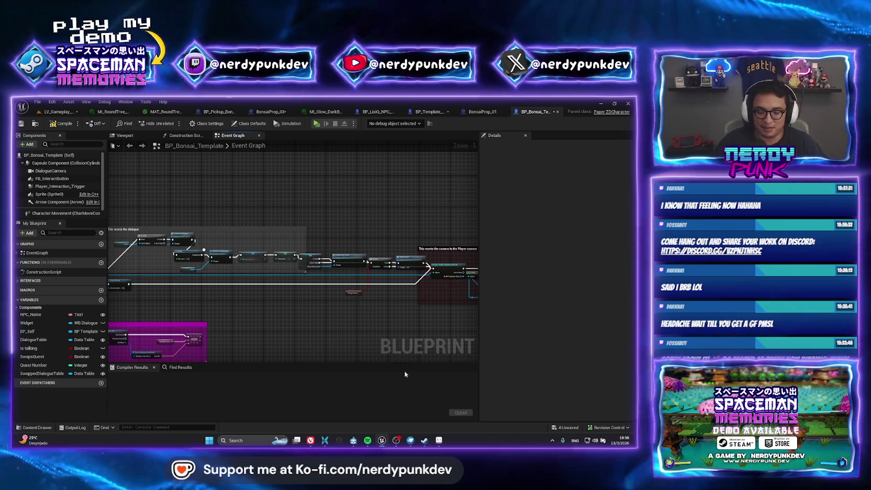
left_click(368, 441)
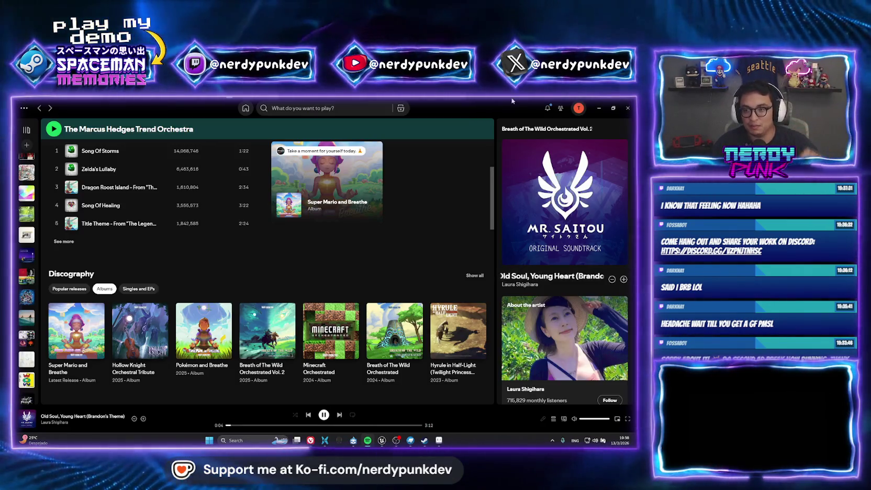
left_click(368, 441)
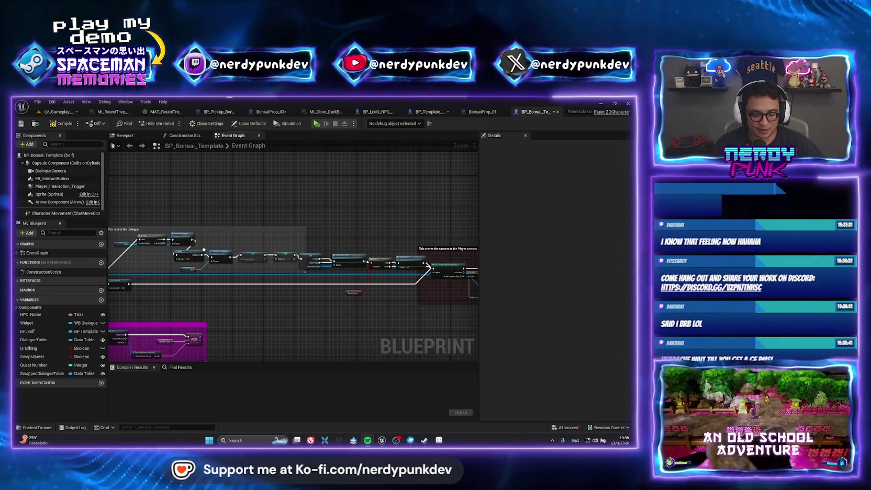
Survey the dialogue reset group and the interaction-button and data-table comments in the graph
mouse_move(151, 209)
left_mouse_down()
mouse_move(313, 220)
mouse_move(300, 216)
left_mouse_up()
scroll(300, 216, "up", 2)
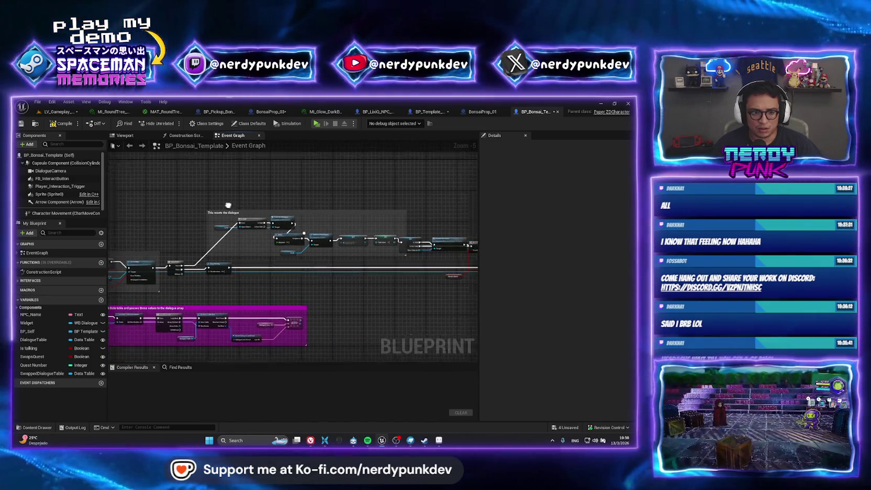
mouse_move(121, 186)
left_mouse_down()
mouse_move(341, 276)
mouse_move(314, 283)
left_mouse_up()
scroll(314, 283, "down", 1)
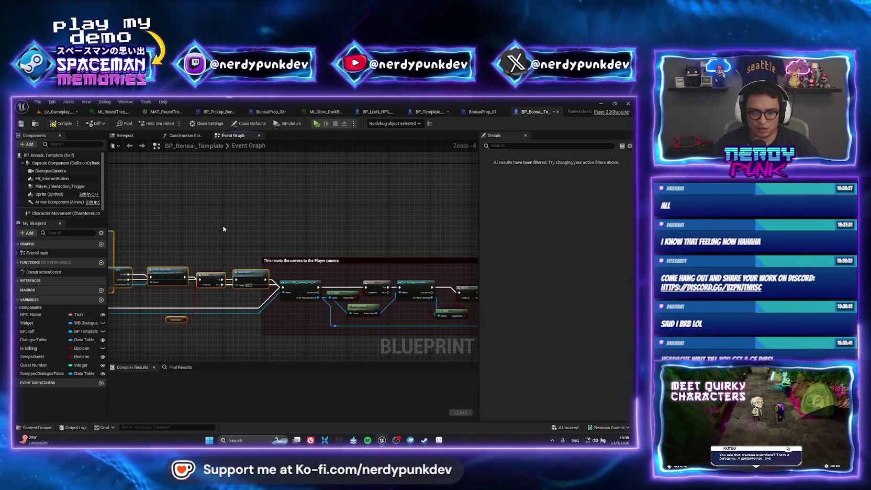
left_click_drag(248, 307, 337, 271)
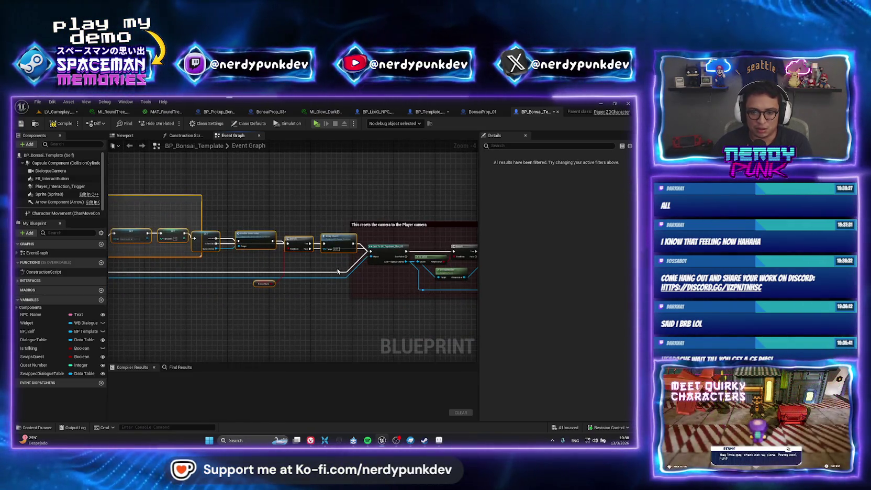
scroll(278, 285, "up", 2)
scroll(257, 288, "down", 1)
left_click_drag(257, 289, 342, 272)
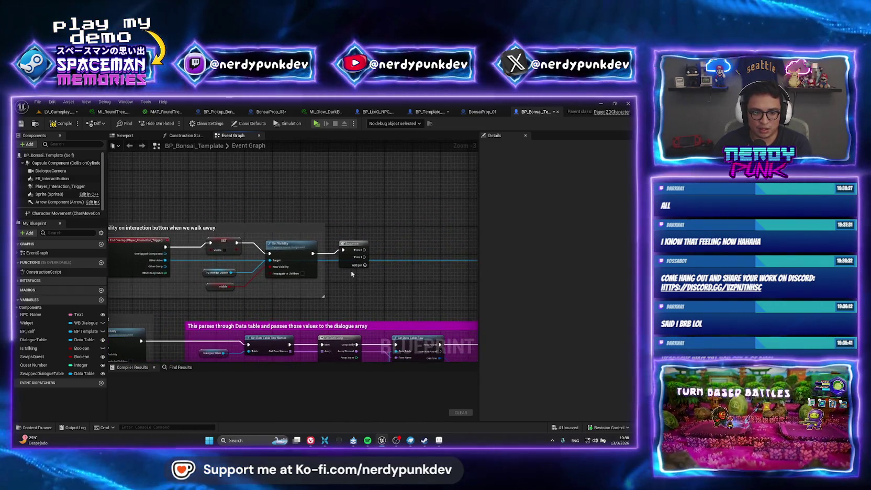
Wire Set Visibility's exec output into the Cast To BP_Topdown_Char_02 node and compile with F7
left_click_drag(360, 222, 359, 301)
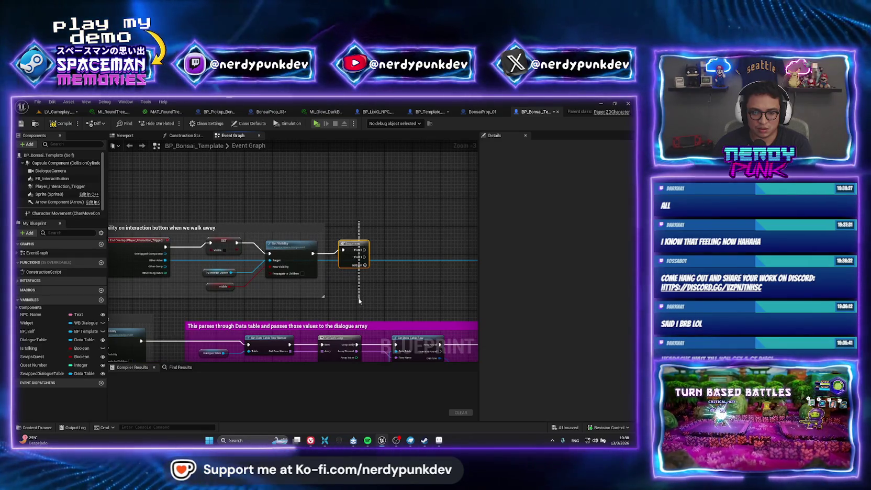
mouse_move(361, 227)
left_mouse_down()
mouse_move(275, 239)
mouse_move(276, 257)
mouse_move(140, 312)
left_mouse_up()
scroll(275, 240, "down", 1)
scroll(140, 313, "down", 1)
left_click_drag(194, 194, 420, 272)
scroll(420, 271, "down", 1)
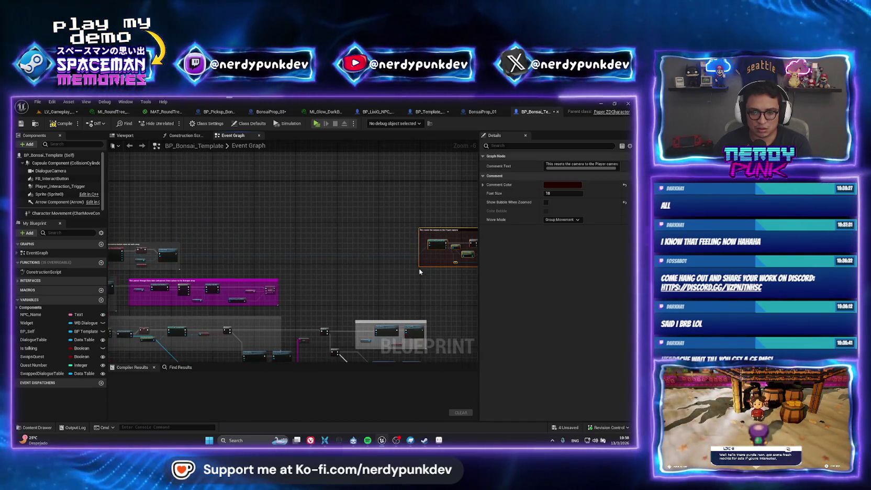
mouse_move(439, 242)
left_mouse_down()
mouse_move(209, 246)
mouse_move(265, 237)
left_mouse_up()
scroll(169, 248, "up", 7)
left_click(349, 176)
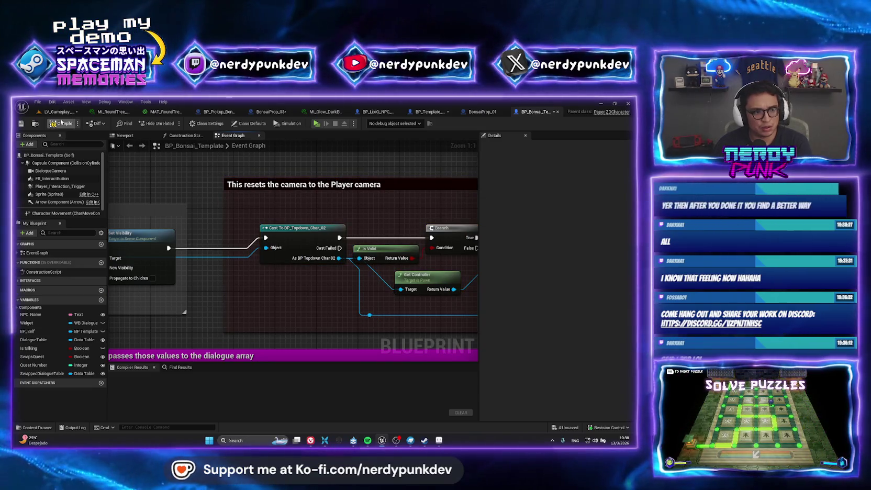
key("F7")
scroll(302, 241, "down", 5)
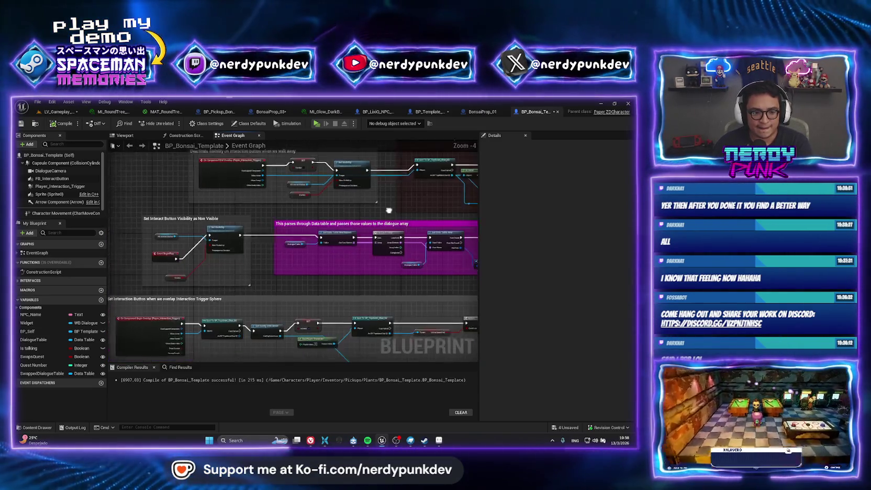
scroll(257, 270, "up", 1)
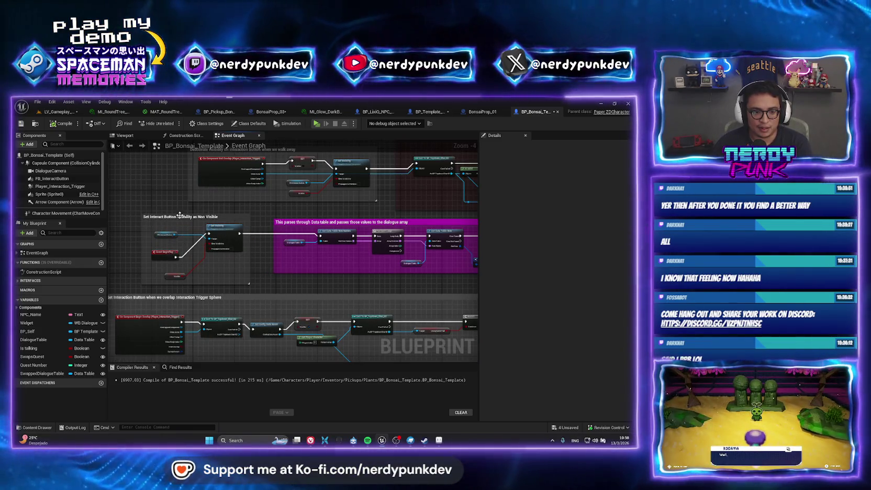
left_click(178, 216)
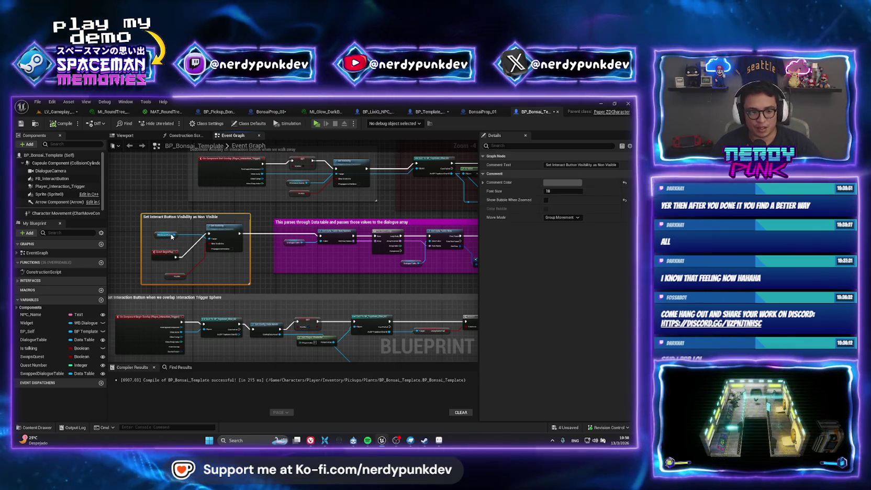
left_click(148, 225)
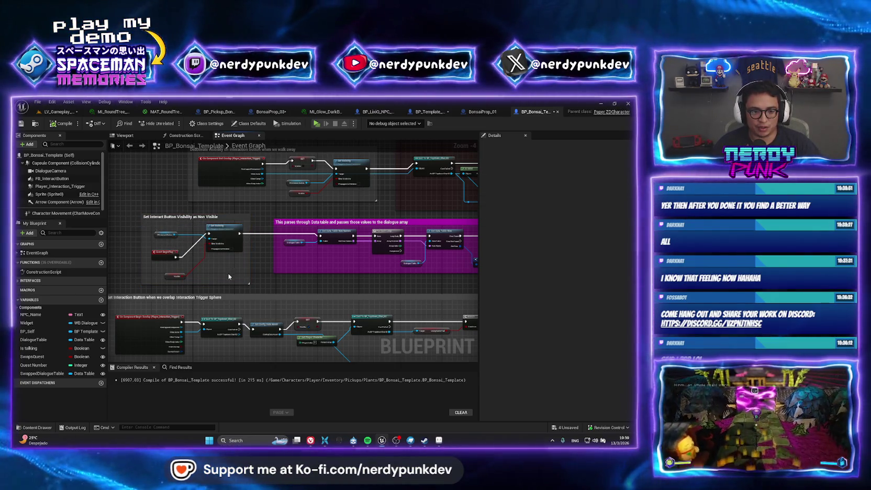
left_click(210, 239)
scroll(210, 239, "up", 1)
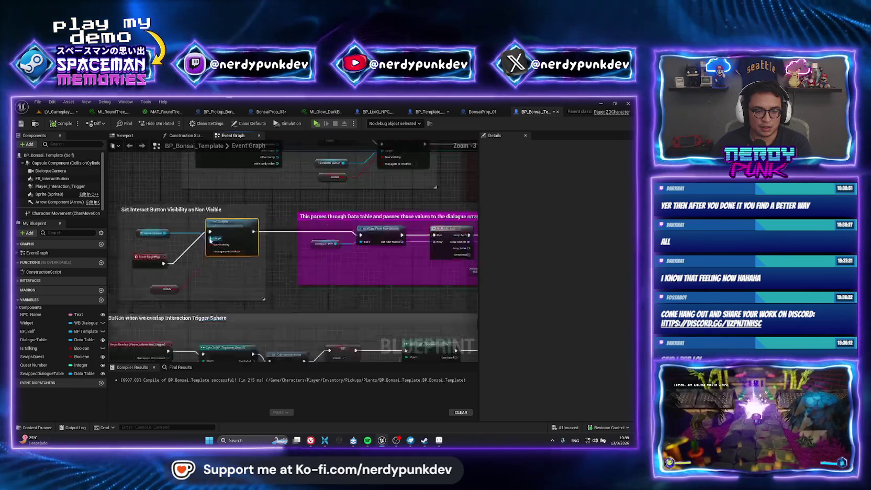
scroll(294, 236, "down", 1)
mouse_move(170, 205)
left_mouse_down()
mouse_move(460, 266)
mouse_move(468, 306)
left_mouse_up()
scroll(236, 224, "down", 2)
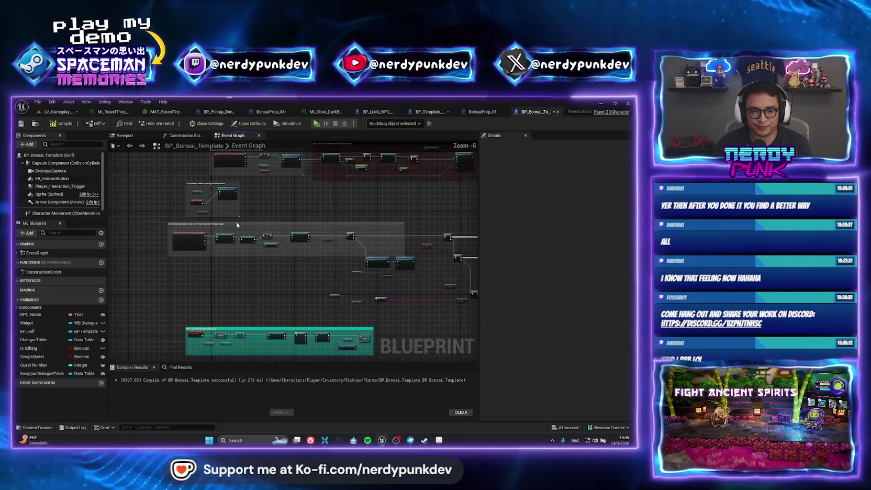
scroll(237, 225, "up", 3)
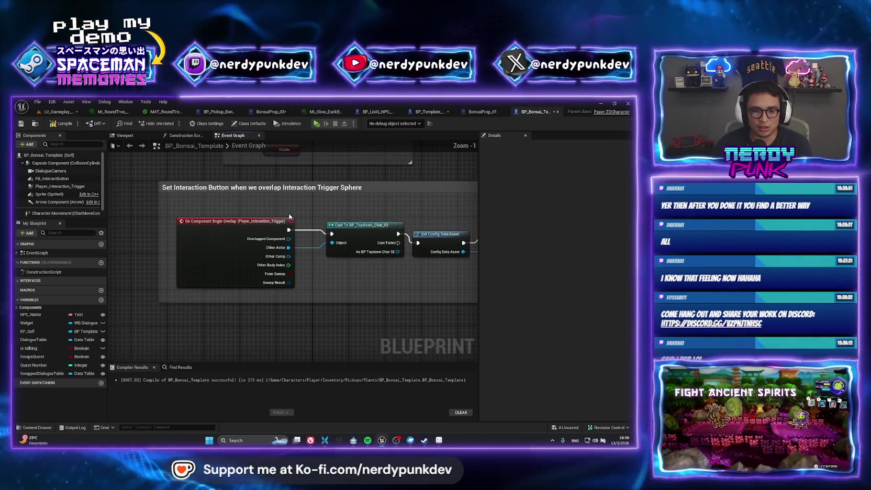
scroll(265, 207, "down", 3)
scroll(358, 214, "up", 2)
mouse_move(358, 214)
left_mouse_down()
mouse_move(318, 223)
mouse_move(236, 335)
mouse_move(228, 275)
left_mouse_up()
scroll(196, 230, "down", 1)
mouse_move(197, 234)
left_mouse_down()
mouse_move(448, 274)
mouse_move(445, 322)
left_mouse_up()
scroll(334, 327, "up", 1)
left_click(333, 328)
scroll(322, 283, "down", 4)
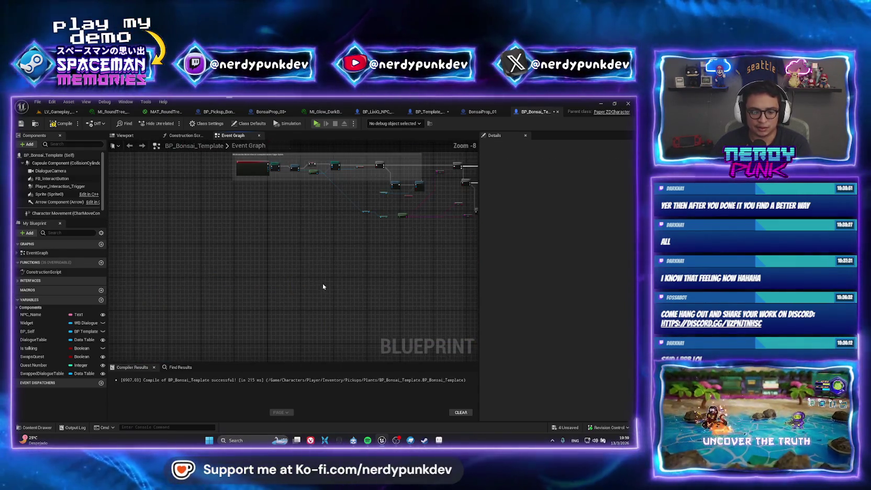
scroll(210, 239, "up", 4)
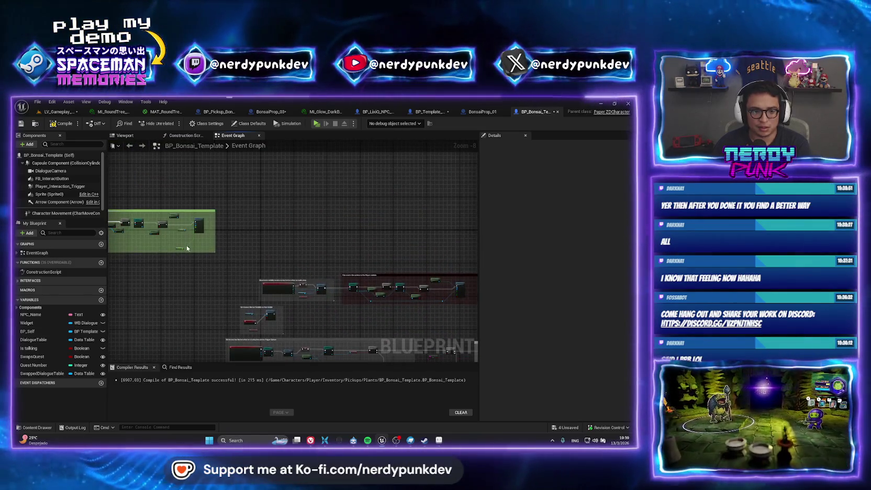
mouse_move(131, 262)
left_mouse_down()
mouse_move(254, 260)
mouse_move(213, 265)
left_mouse_up()
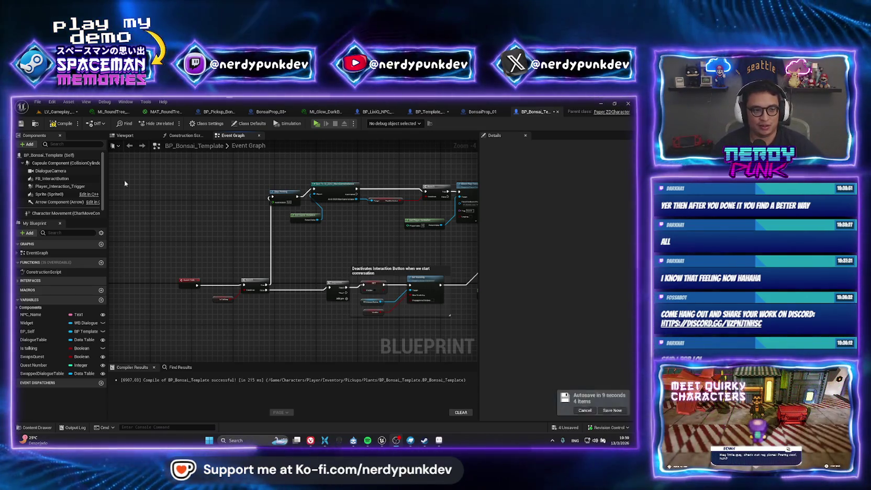
Recompile BP_Bonsai_Template from the toolbar, then return to the LV_Gameplay_01 level
left_click(60, 124)
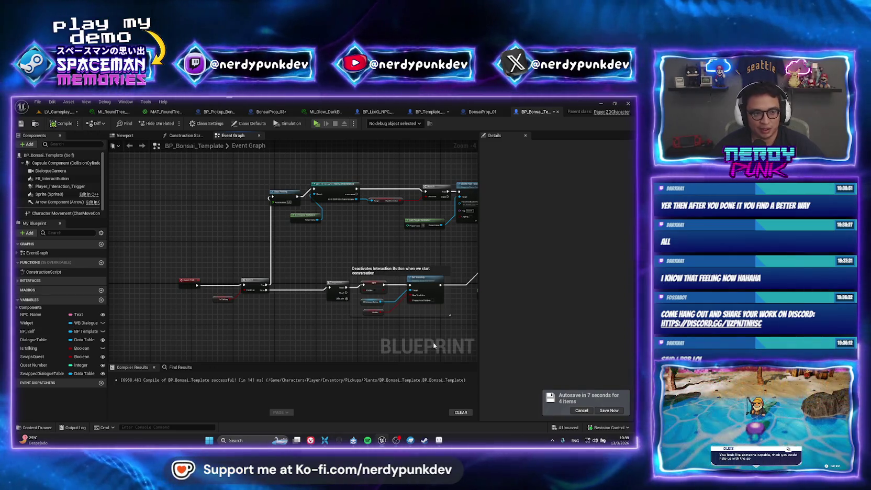
scroll(398, 259, "down", 3)
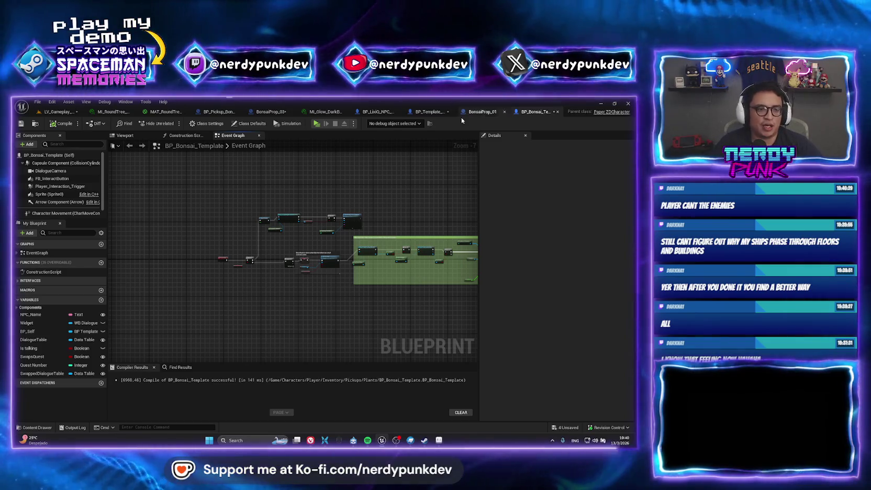
left_click(62, 115)
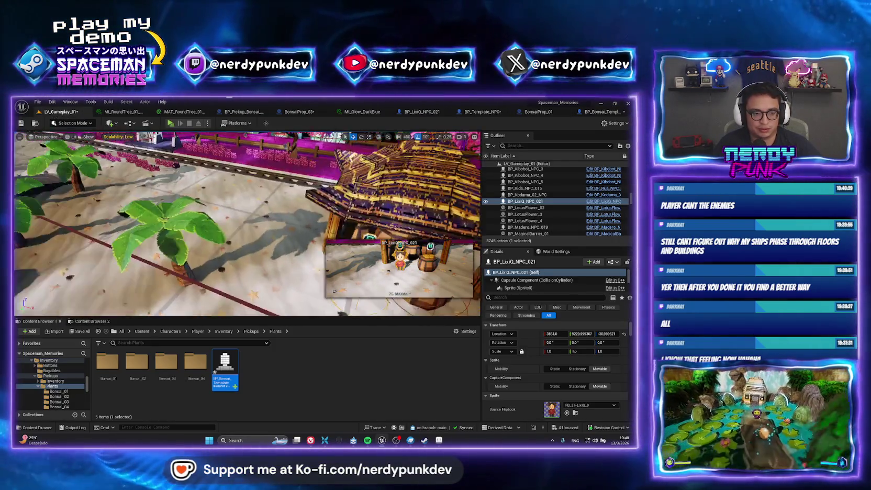
Select the M_TrollMarketTent_2 tent and check its Collision Presets list, left at Default
left_click(367, 209)
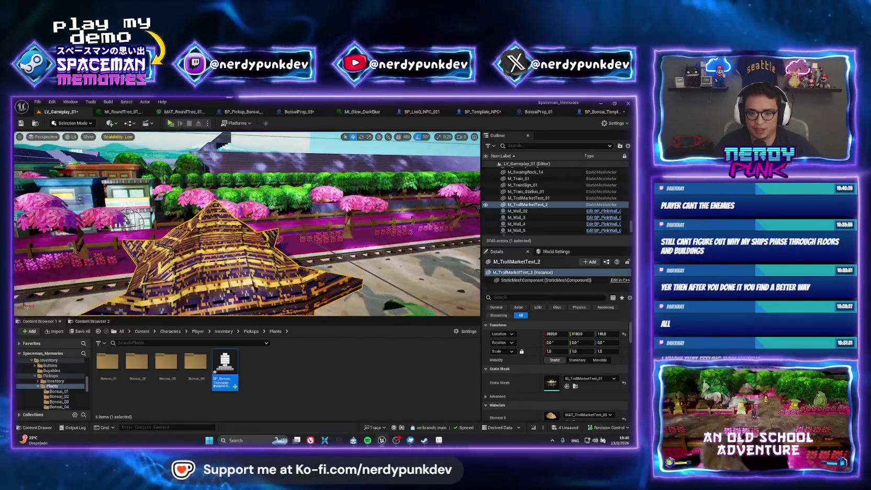
scroll(518, 382, "down", 10)
scroll(518, 384, "down", 5)
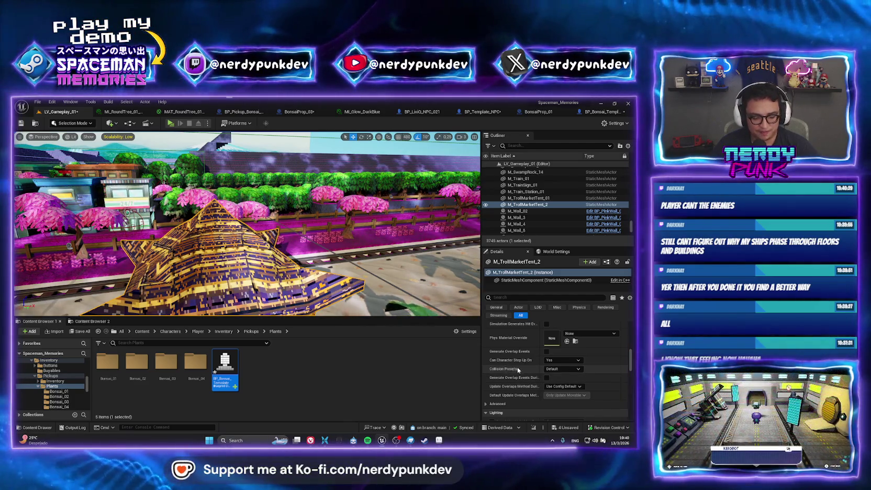
left_click_drag(481, 361, 423, 361)
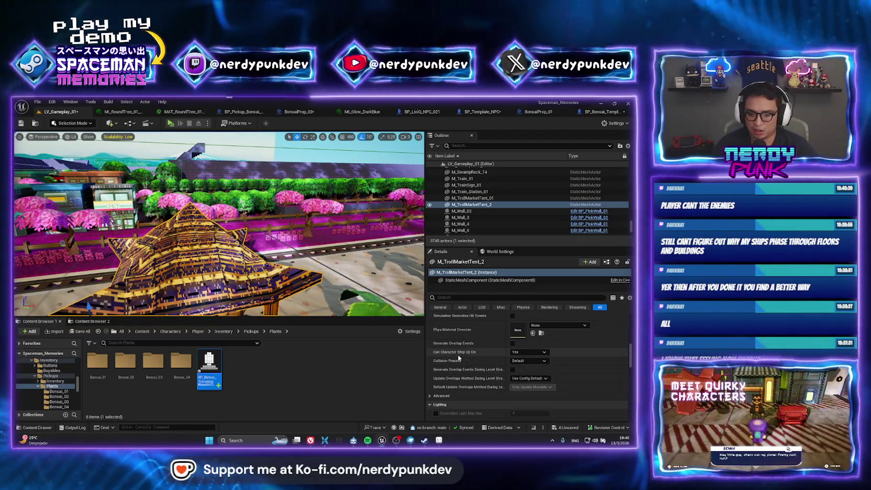
left_click(528, 361)
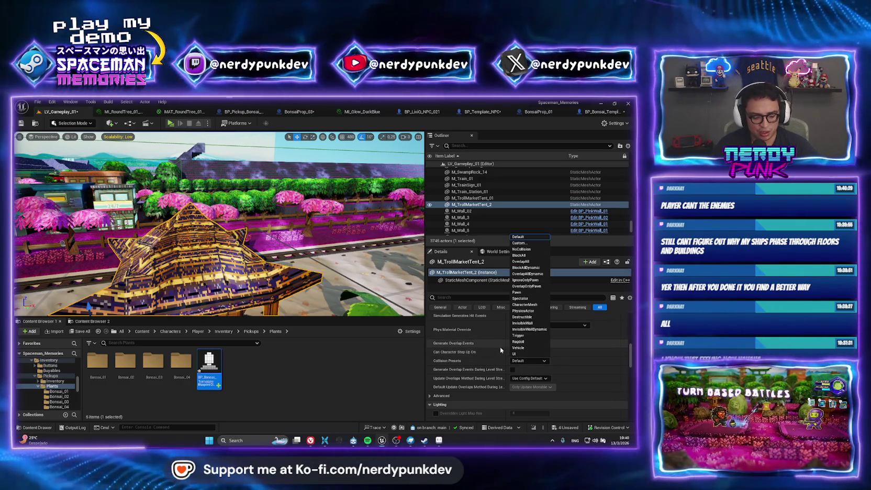
left_click(427, 291)
left_click_drag(426, 292, 483, 288)
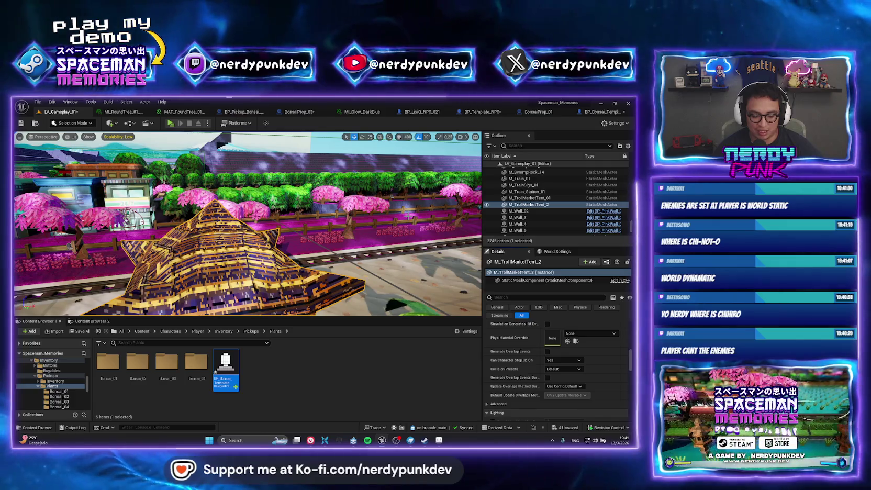
left_click(567, 369)
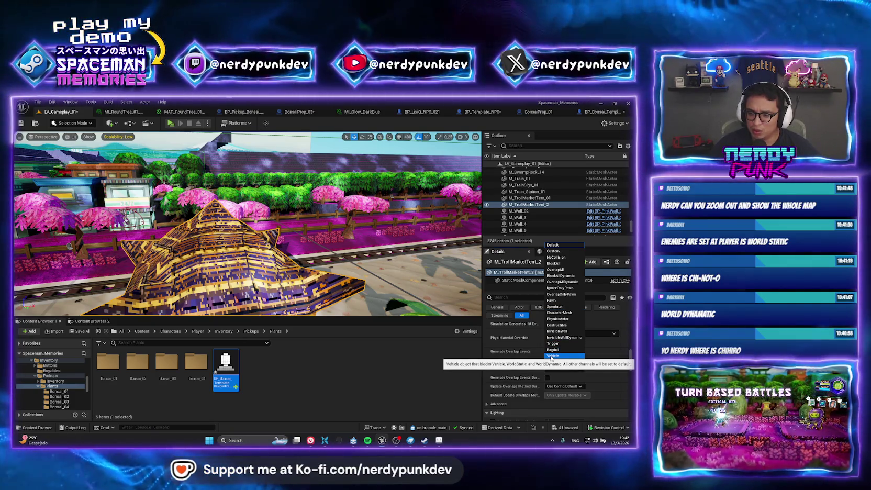
left_click(438, 366)
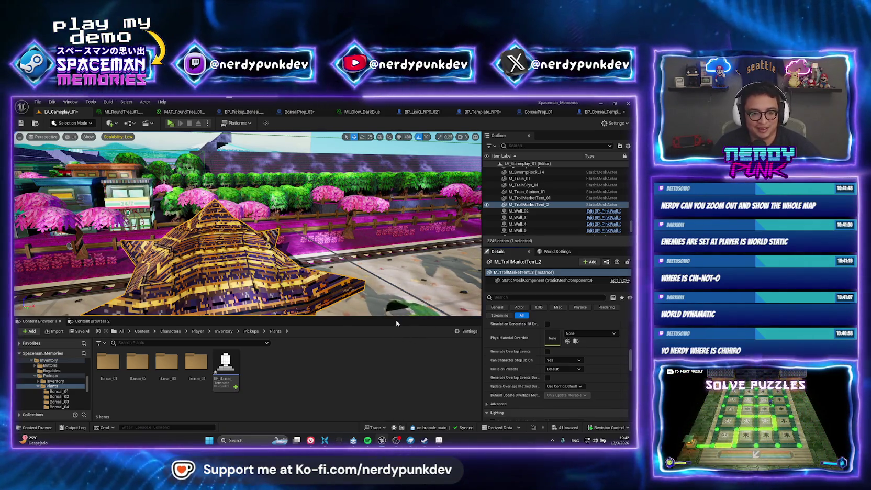
left_click_drag(396, 309, 345, 288)
mouse_move(236, 239)
left_mouse_down()
mouse_move(339, 226)
mouse_move(256, 239)
left_mouse_up()
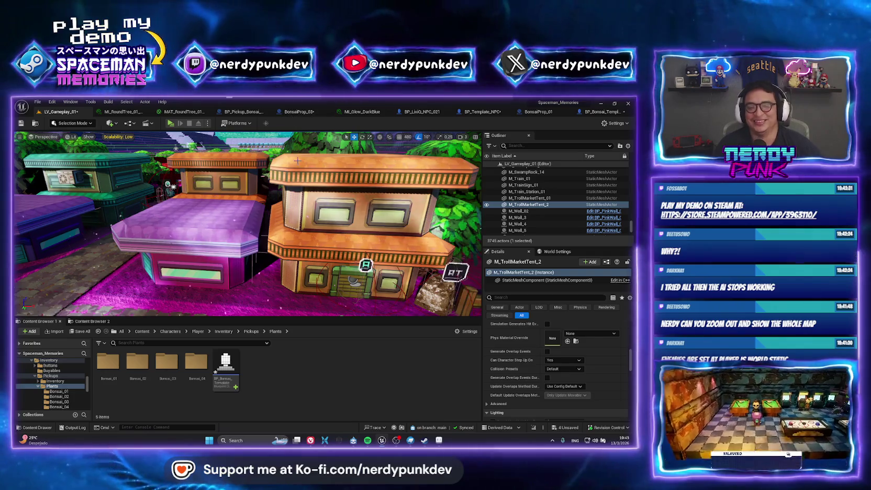
Playtest the level in a new window, then open BP_Bonsai_Template from the Content Browser
mouse_move(370, 168)
left_mouse_down()
mouse_move(68, 231)
mouse_move(15, 233)
mouse_move(16, 209)
left_mouse_up()
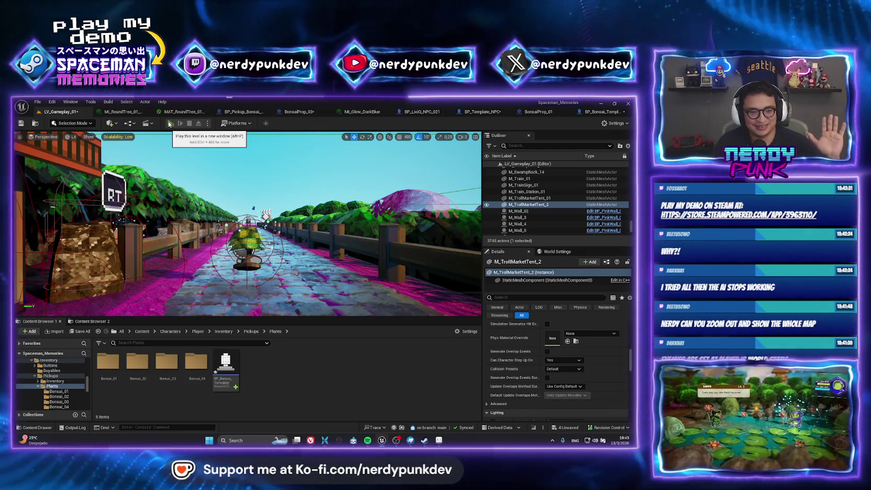
left_click(171, 123)
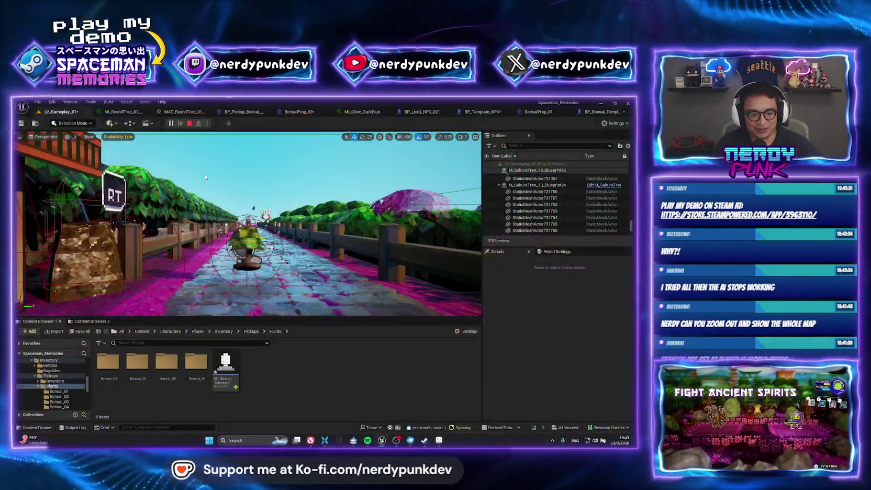
double_click(231, 381)
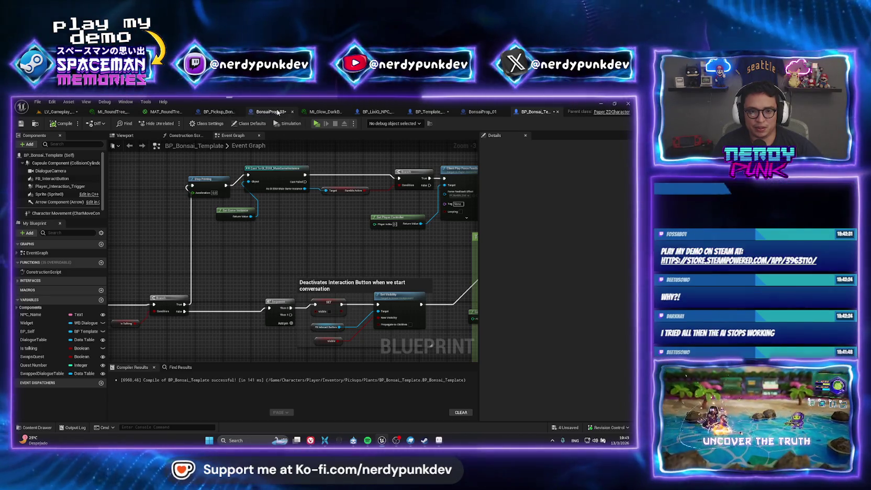
left_click(275, 111)
mouse_move(277, 154)
left_mouse_down()
mouse_move(244, 304)
mouse_move(304, 237)
left_mouse_up()
left_click_drag(142, 354, 212, 244)
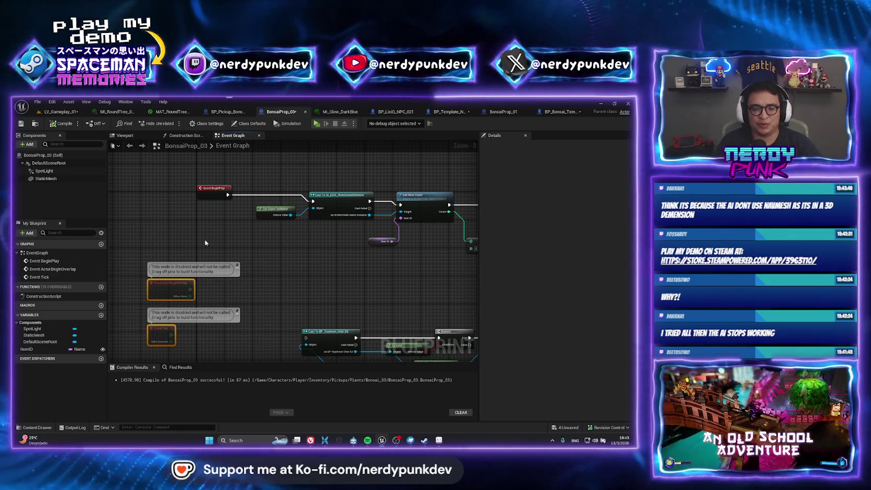
left_click_drag(212, 244, 167, 266)
scroll(203, 245, "down", 1)
left_click_drag(111, 179, 367, 269)
scroll(164, 193, "up", 1)
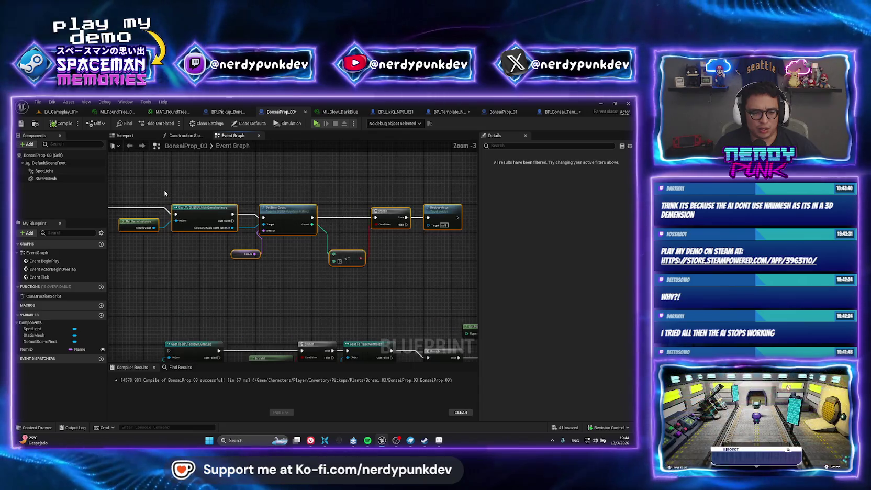
left_click(560, 112)
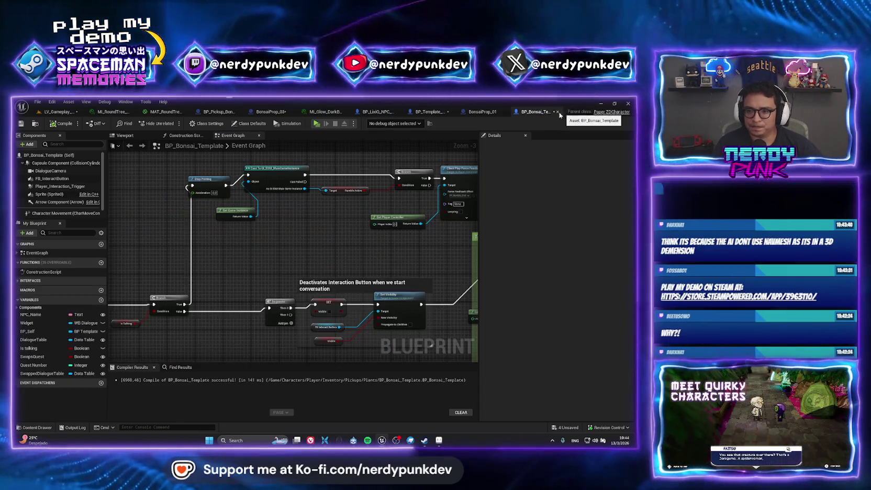
Widen the Set Interact Button Visibility as Non Visible comment and move the comment groups to the lower left
scroll(284, 249, "down", 2)
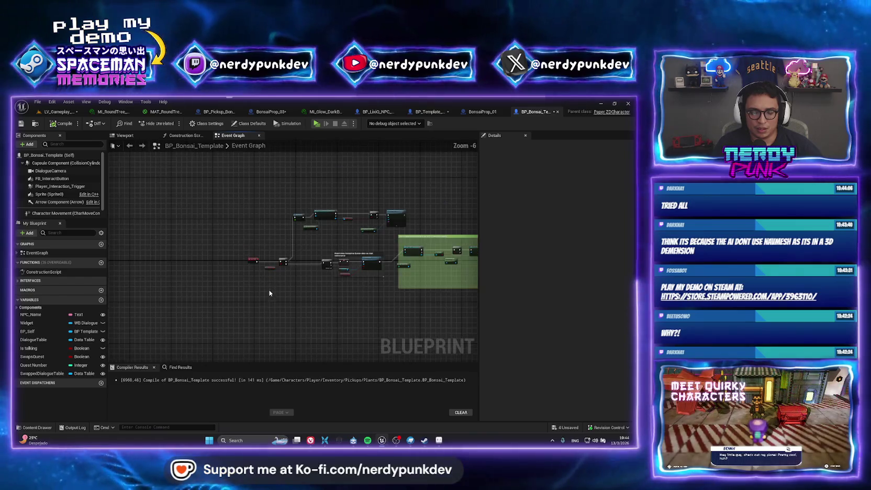
right_click(254, 277)
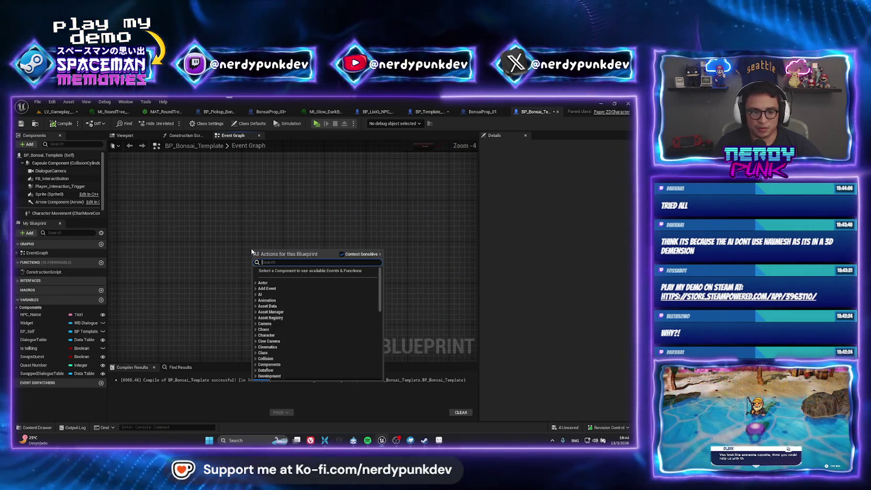
key("Escape")
scroll(275, 234, "down", 1)
scroll(280, 231, "up", 3)
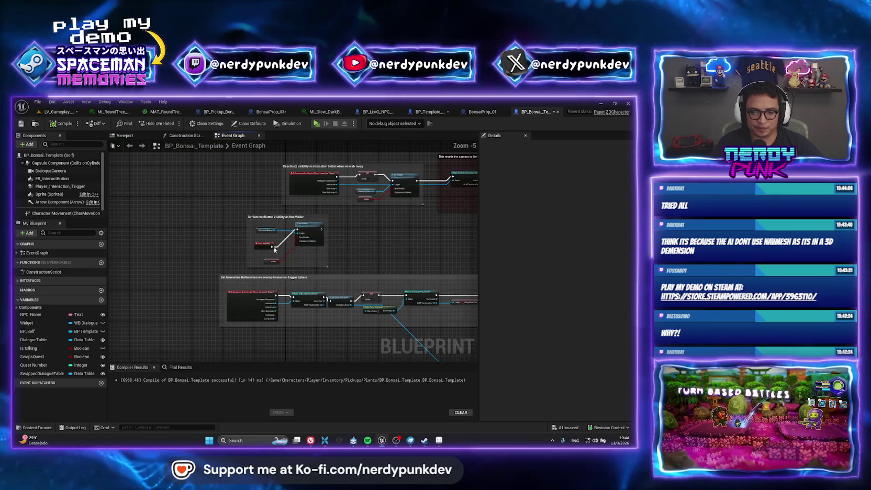
left_click_drag(328, 266, 340, 243)
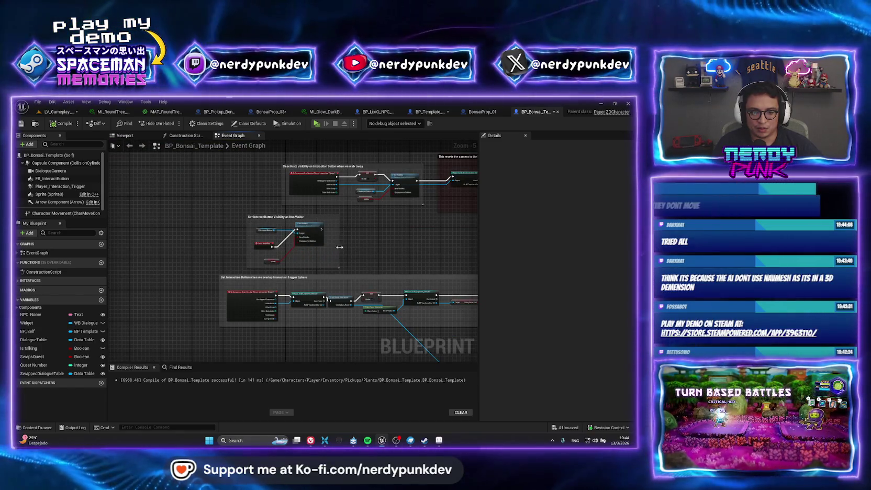
mouse_move(351, 277)
left_mouse_down()
mouse_move(310, 281)
mouse_move(261, 227)
mouse_move(136, 220)
mouse_move(226, 236)
left_mouse_up()
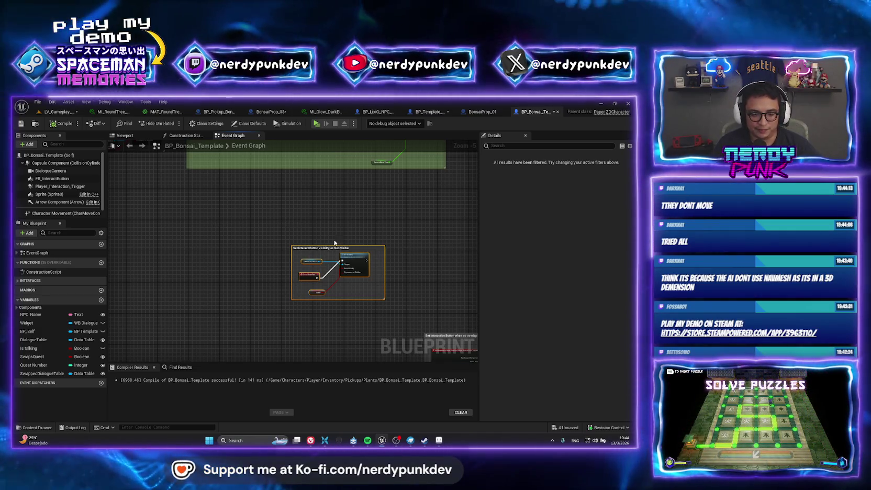
left_click_drag(340, 258, 173, 219)
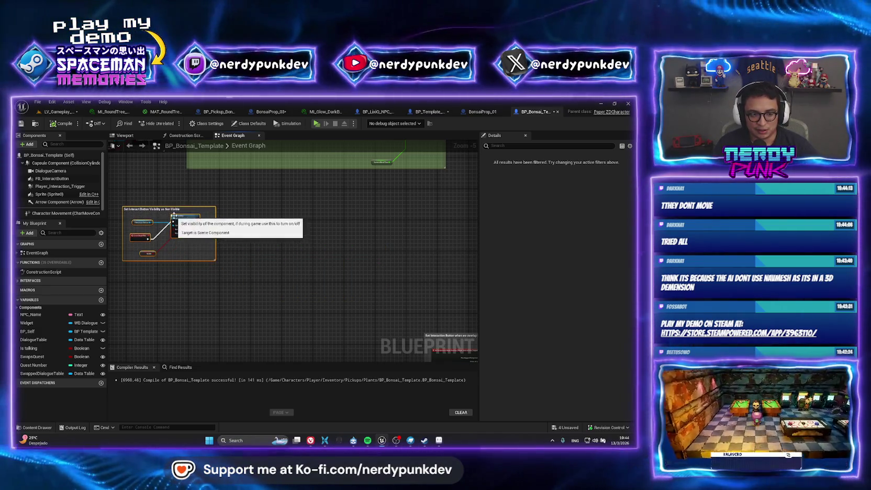
scroll(278, 262, "up", 2)
scroll(301, 289, "down", 1)
mouse_move(301, 290)
left_mouse_down()
mouse_move(156, 283)
mouse_move(295, 269)
mouse_move(207, 278)
left_mouse_up()
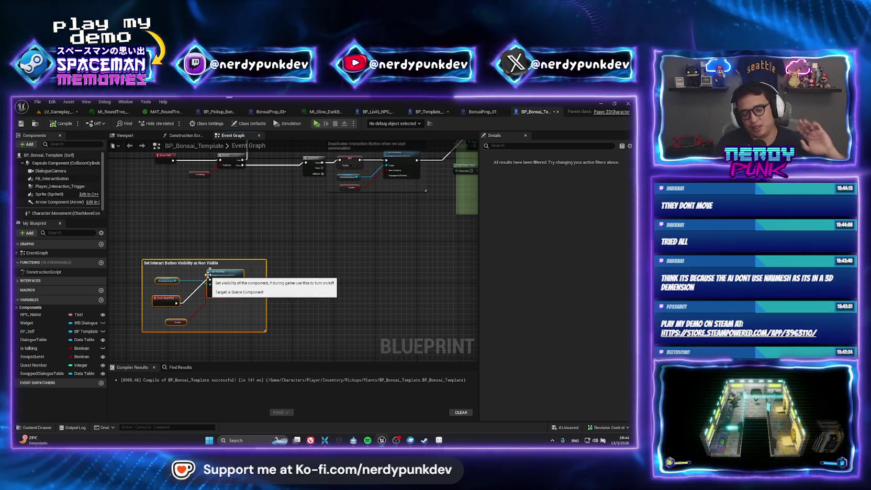